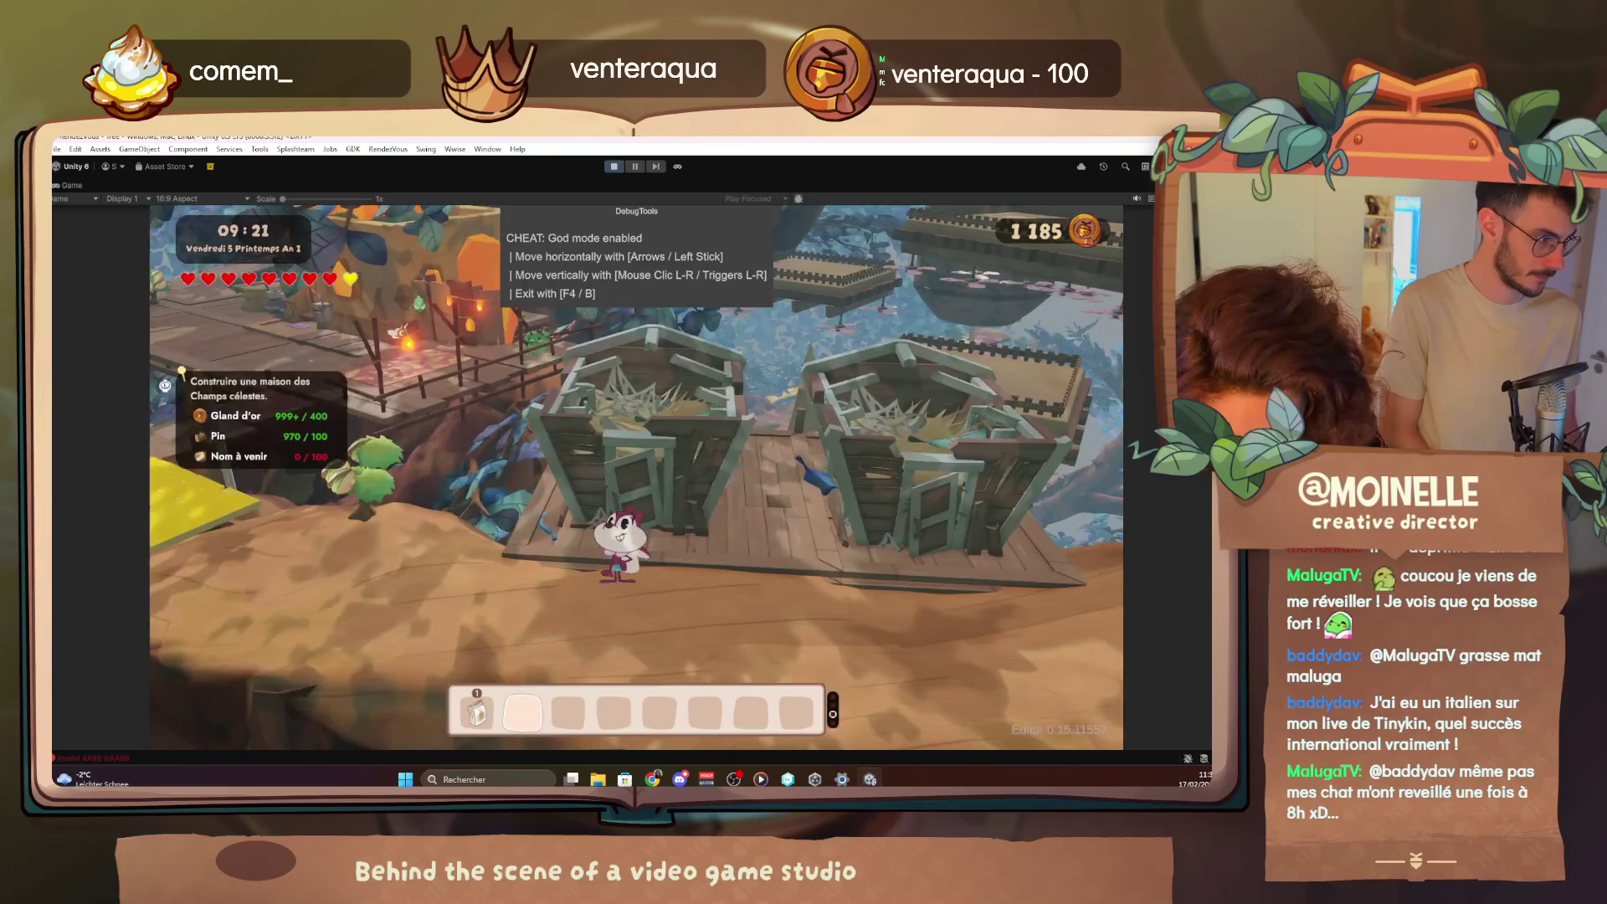
Leave god mode with F4 and walk forward to the left hut to see its materials
{"action": "key", "text": "F4"}
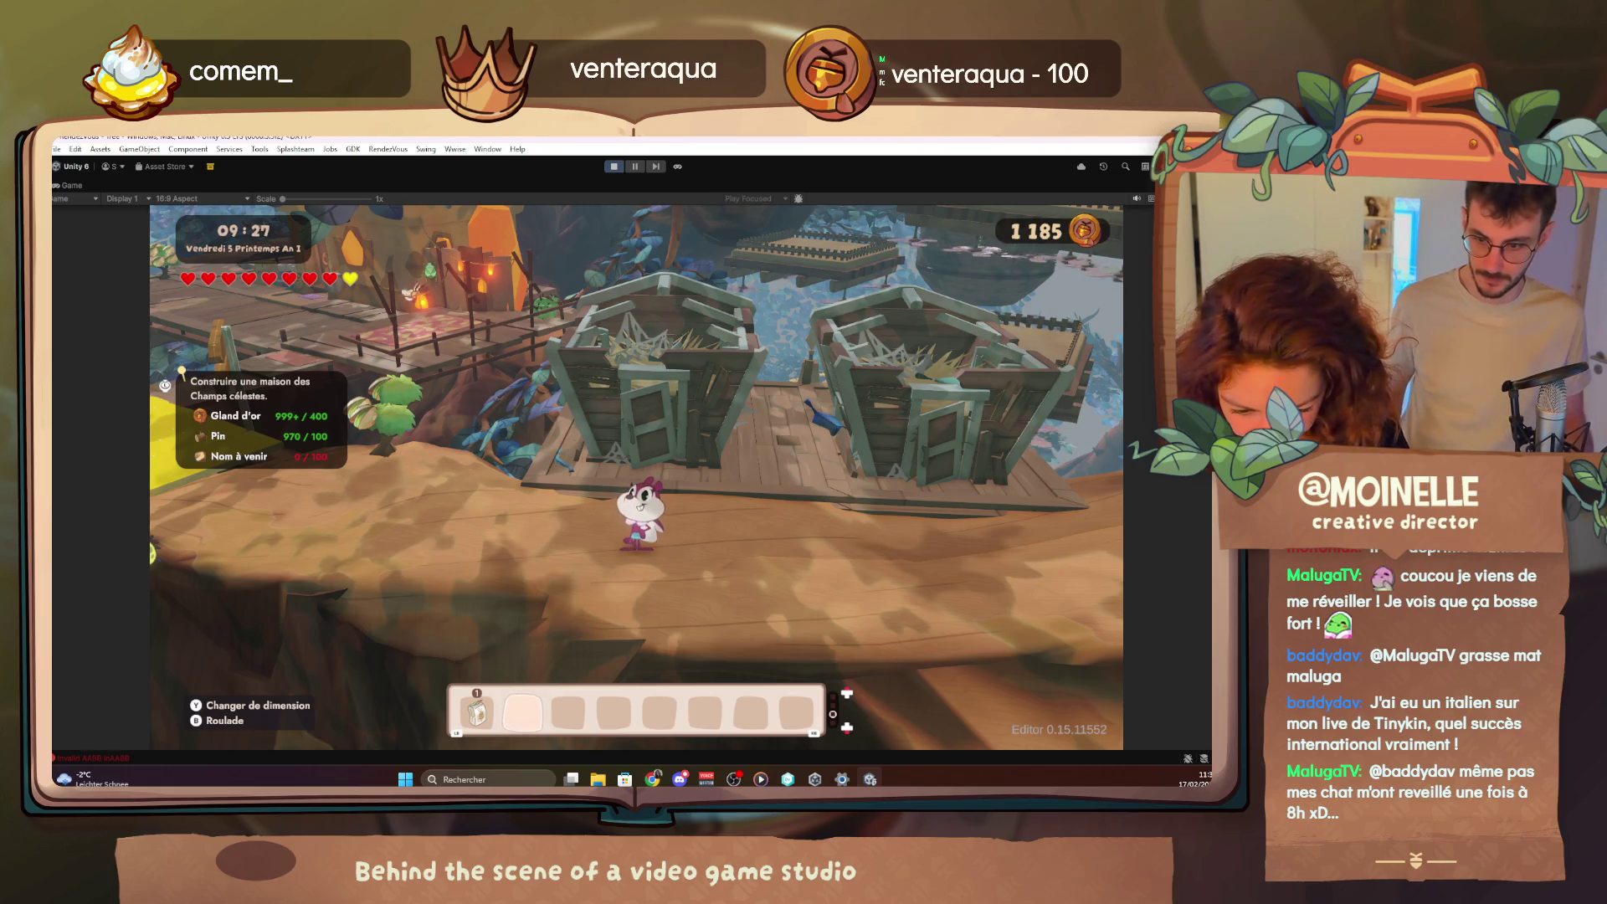
{"action": "key", "text": "w"}
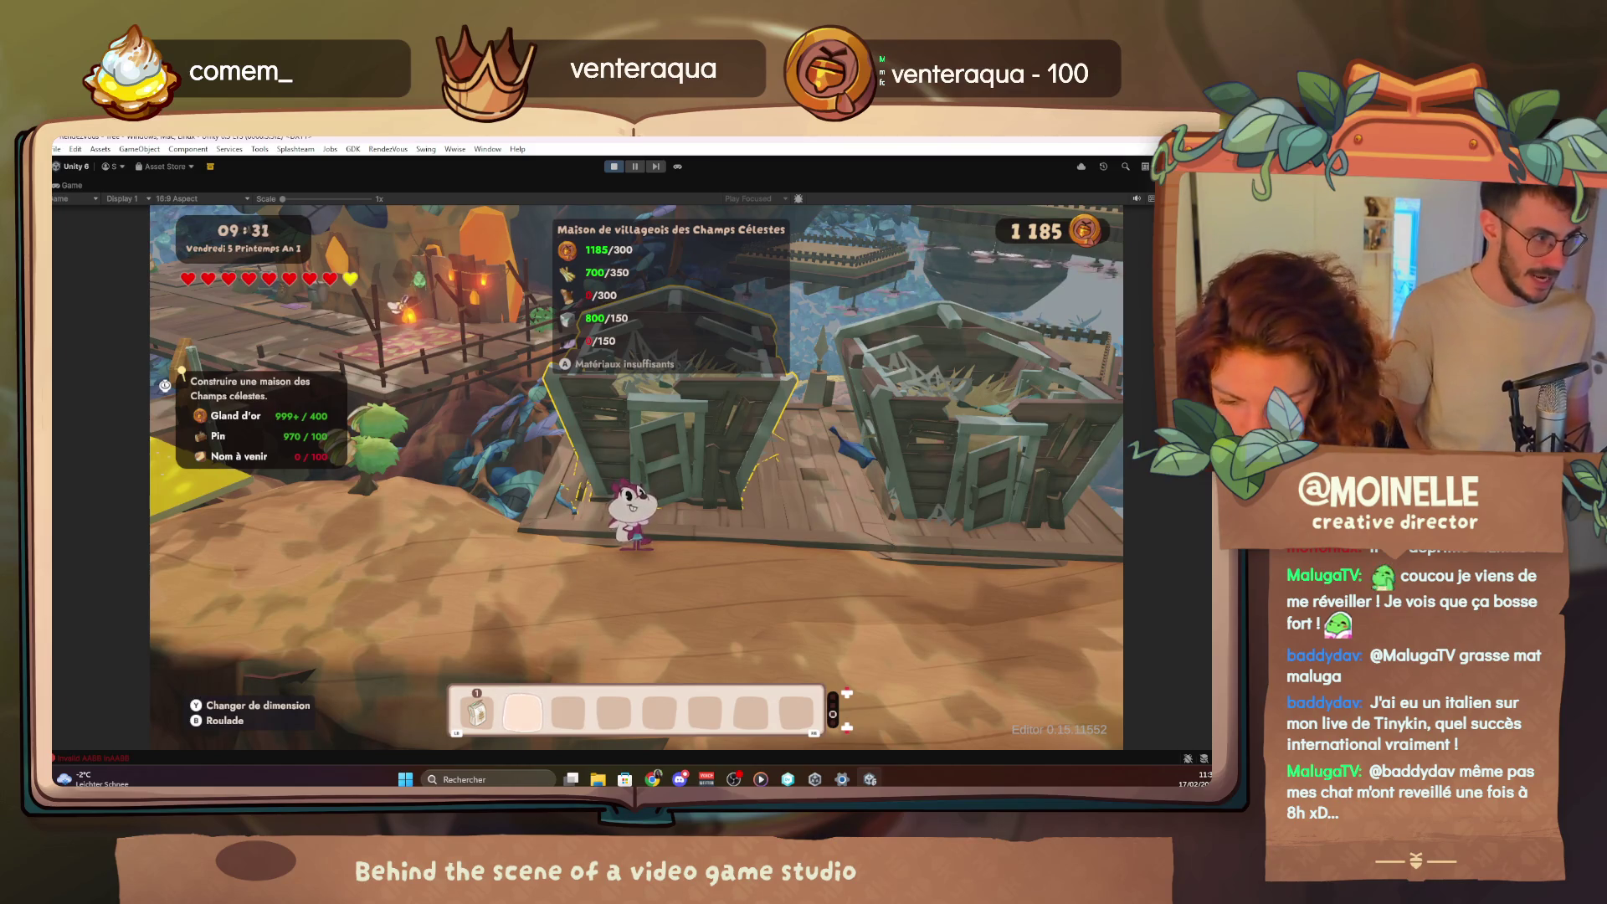
Via the debug menu's Cheat tab, add 1000 Feather to the inventory and return to play
{"action": "key", "text": "F1"}
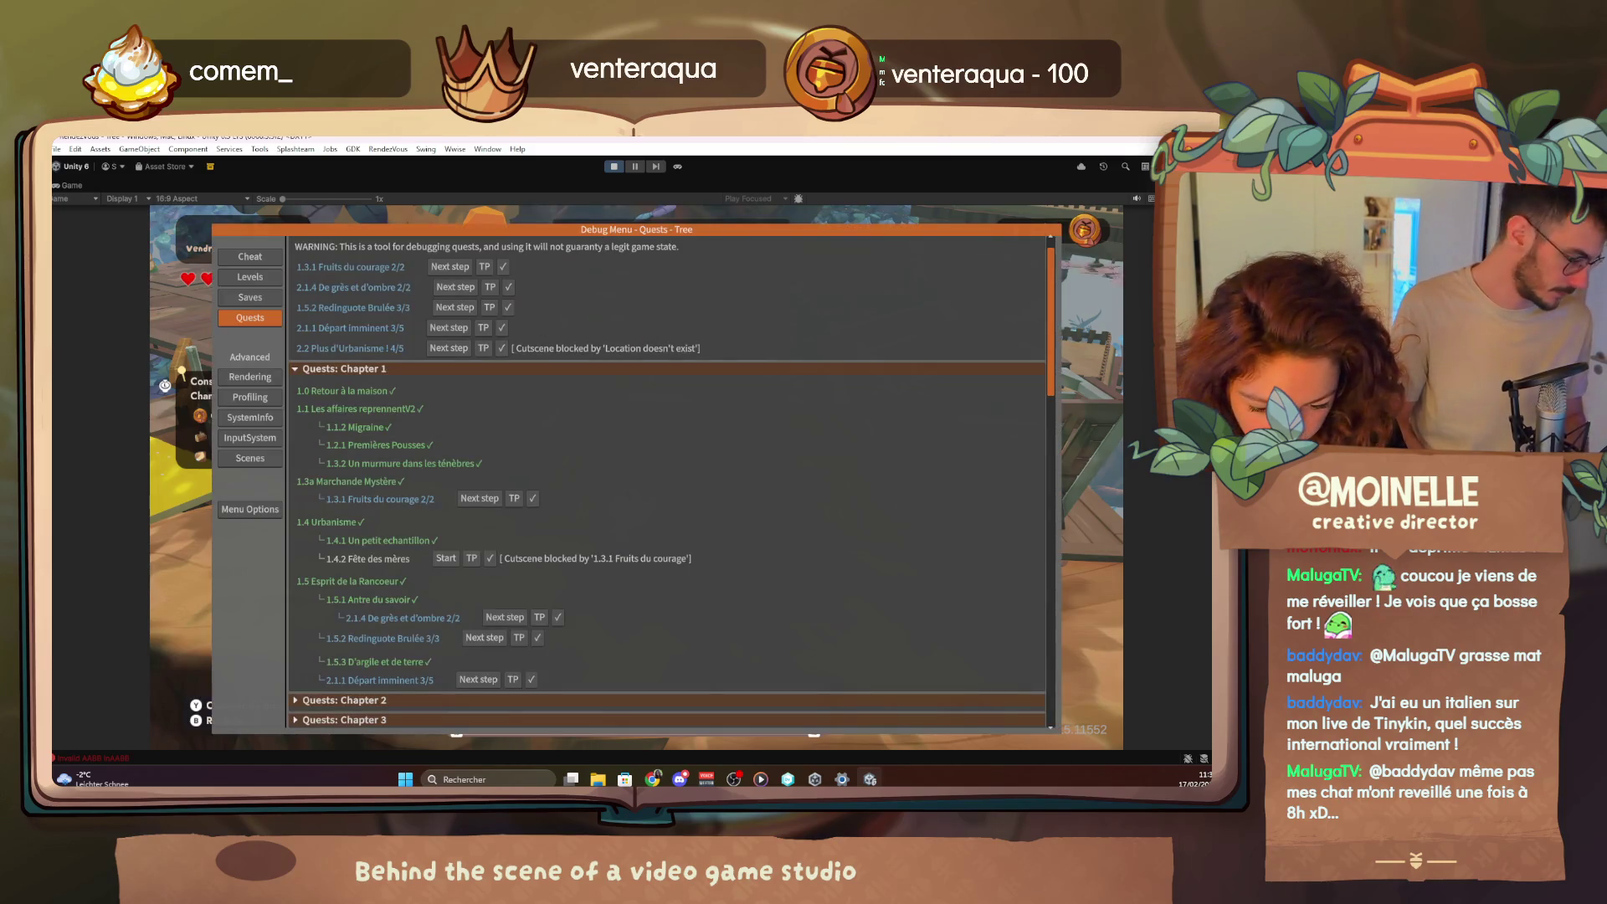
{"action": "left_click", "coordinate": [243, 261]}
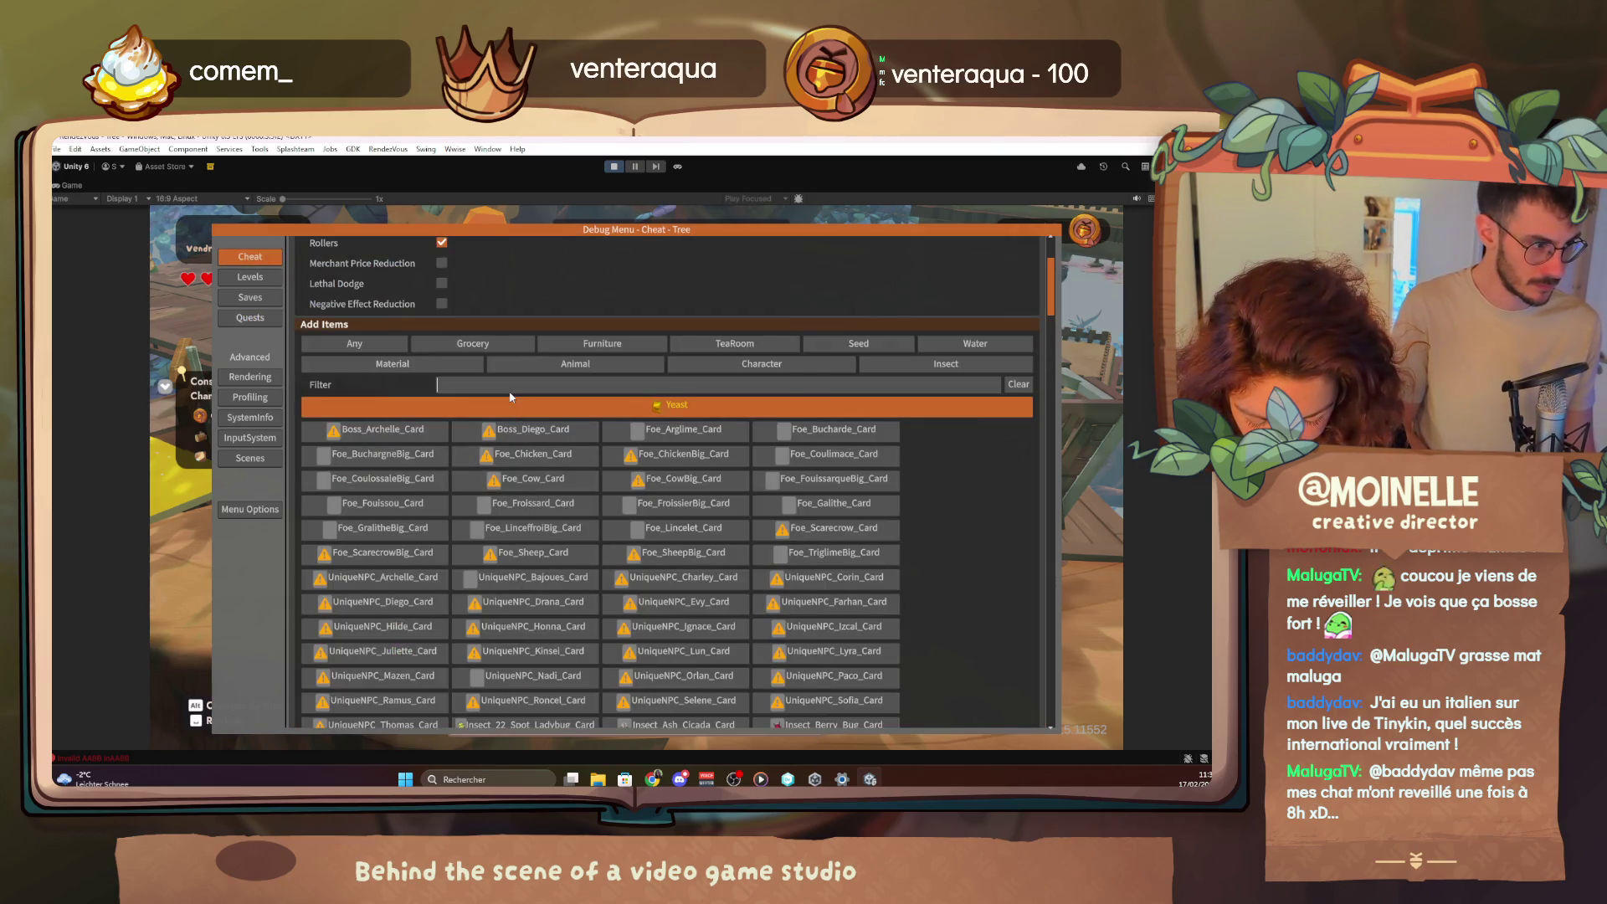
{"action": "type", "text": "el"}
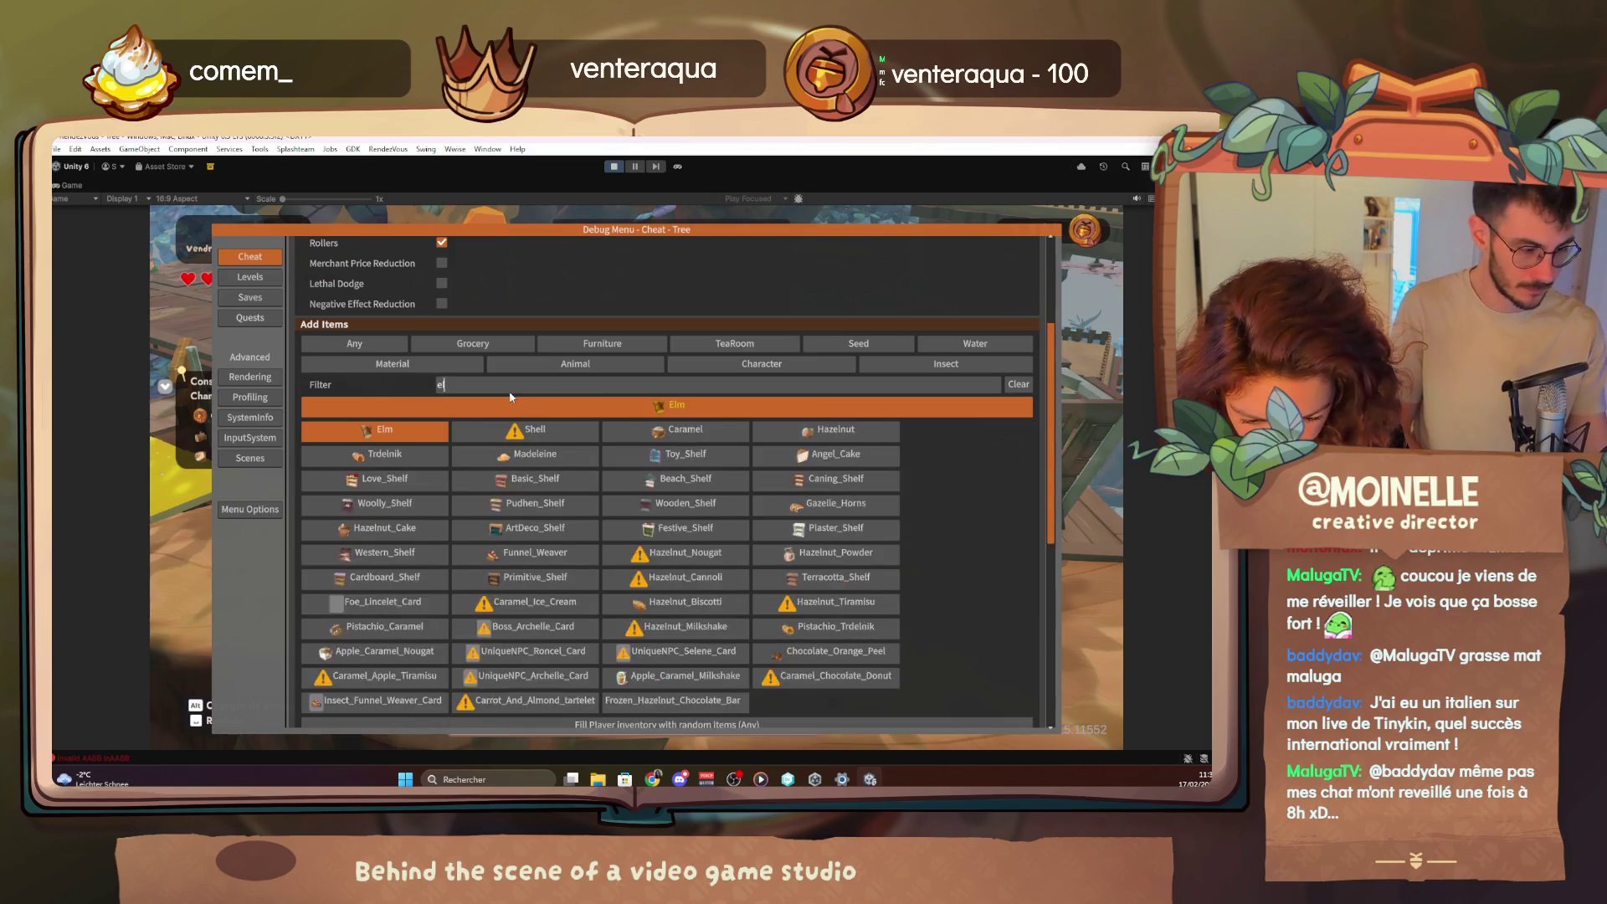
{"action": "type", "text": "m"}
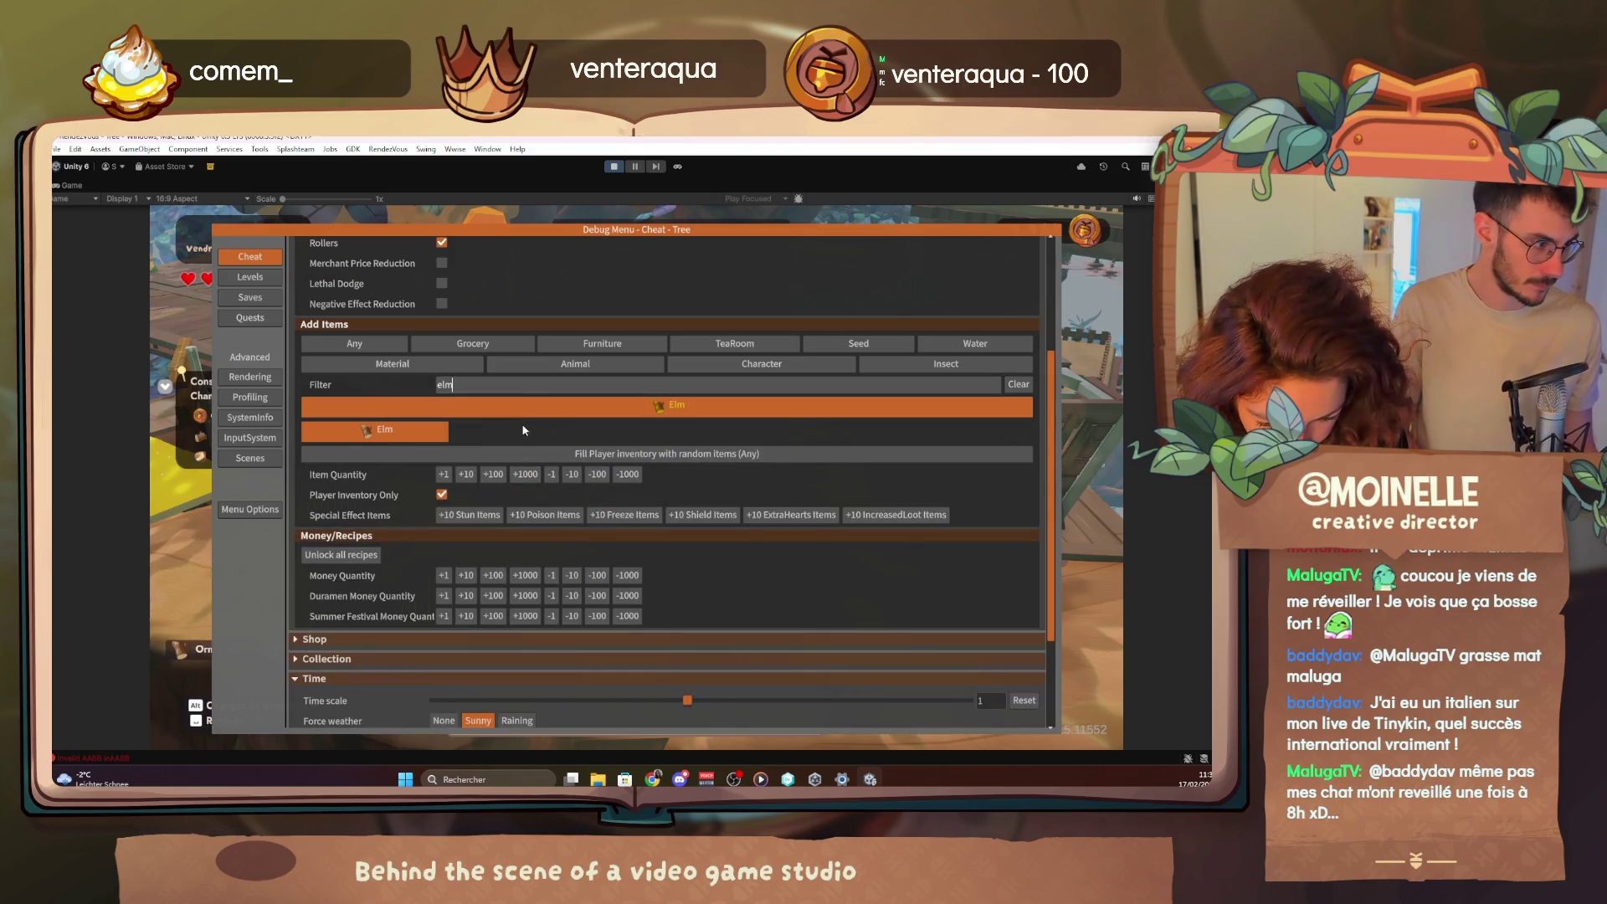
{"action": "key", "text": "BackSpace"}
{"action": "key", "text": "BackSpace"}
{"action": "key", "text": "BackSpace"}
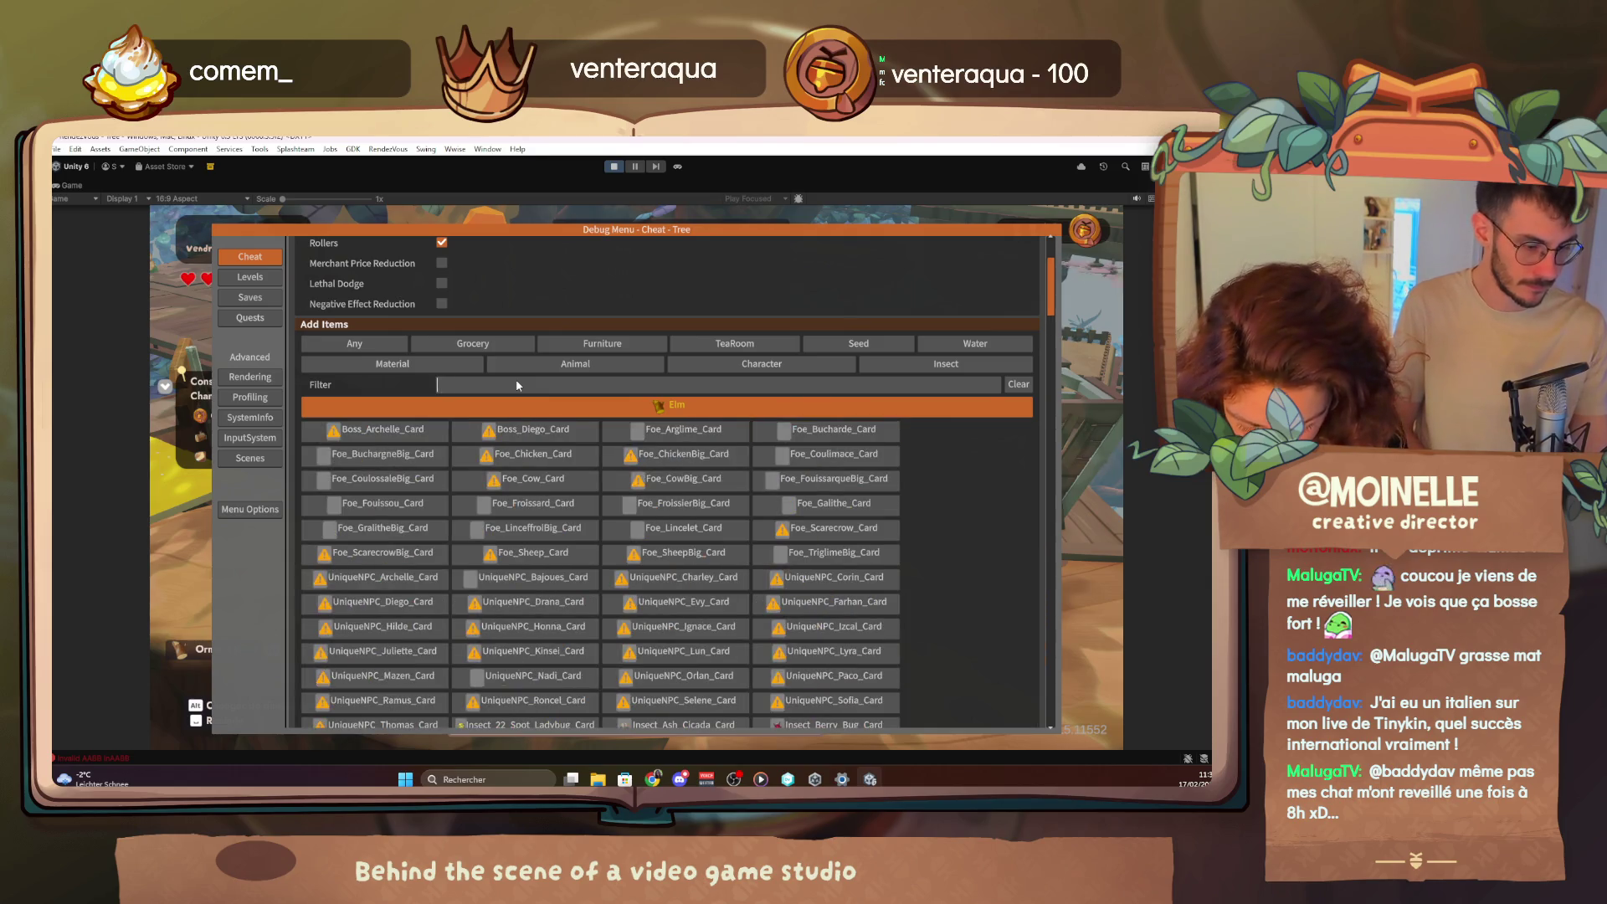
{"action": "type", "text": "f"}
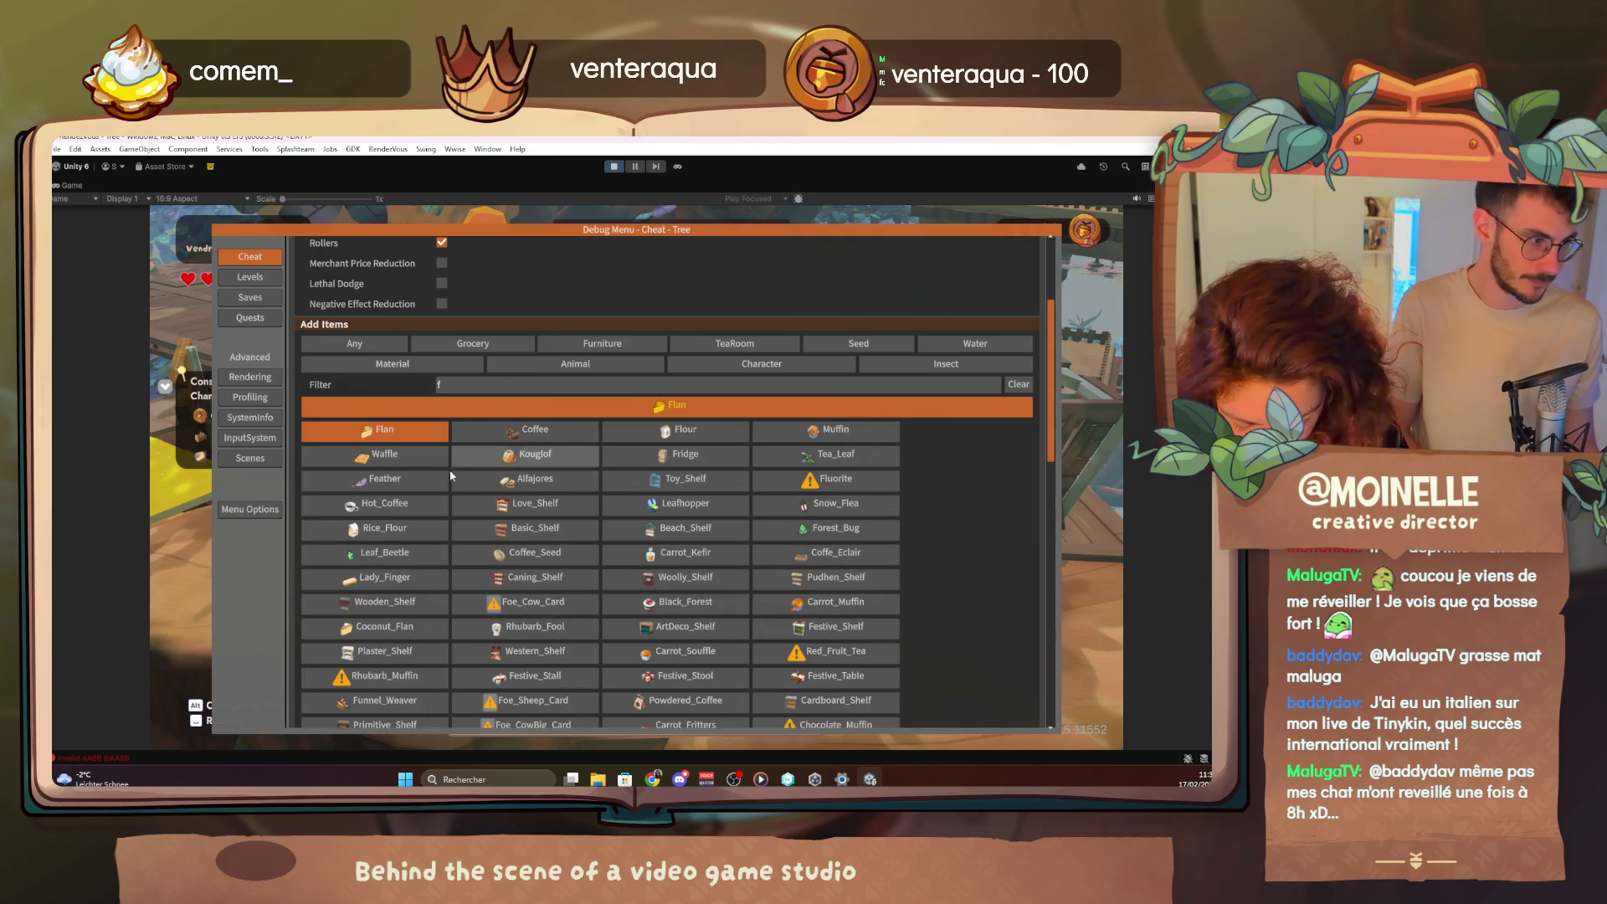
{"action": "left_click", "coordinate": [396, 481]}
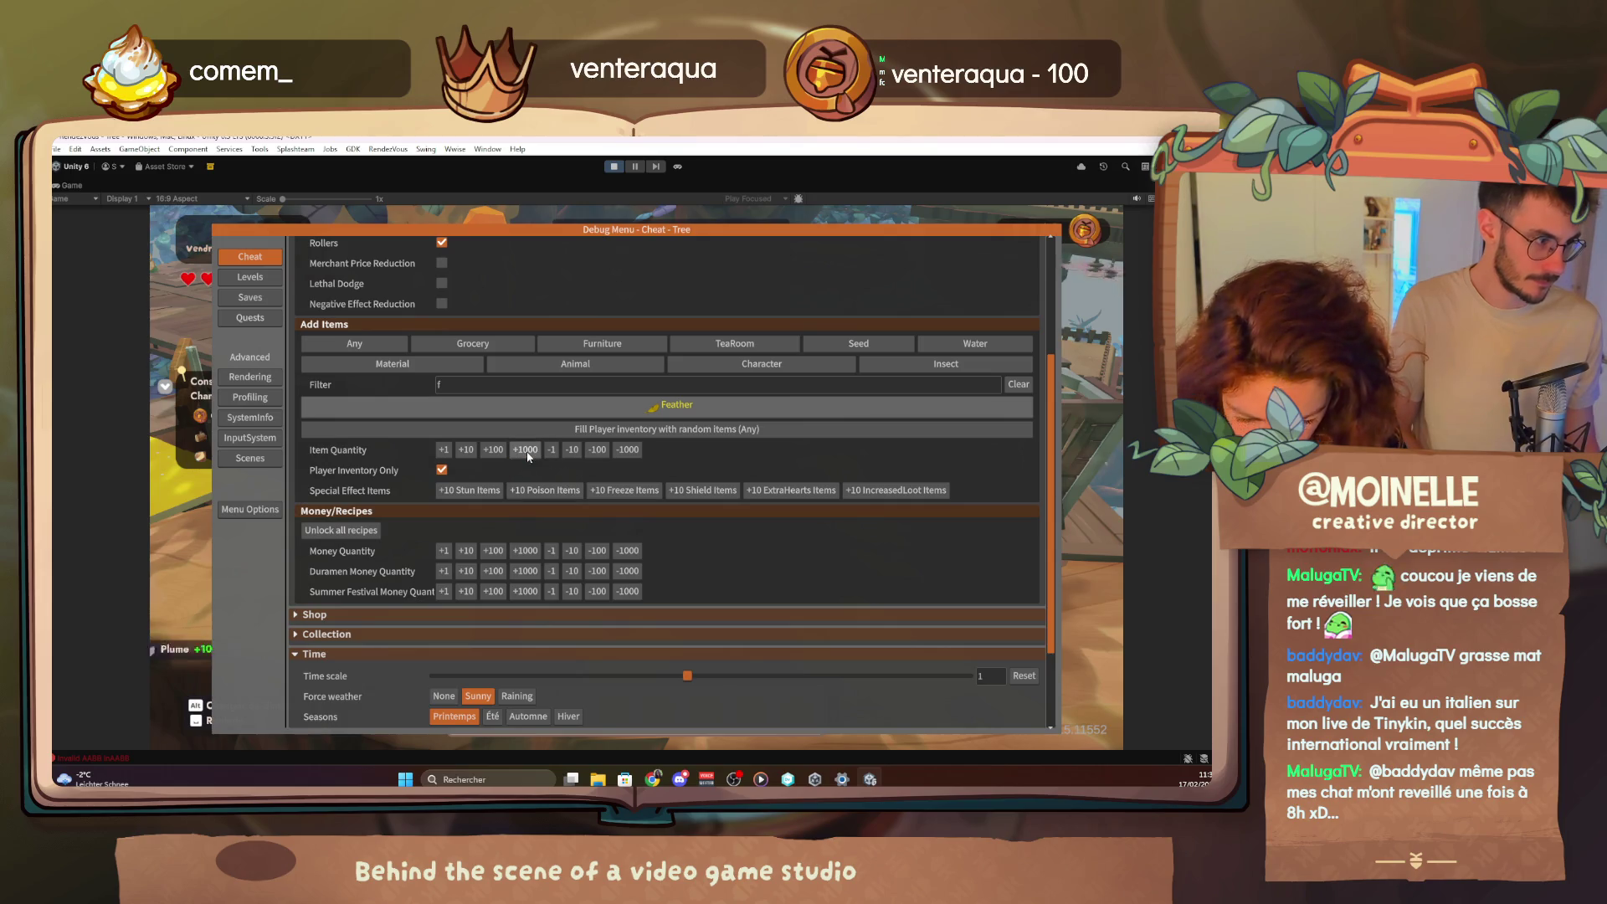
{"action": "key", "text": "Escape"}
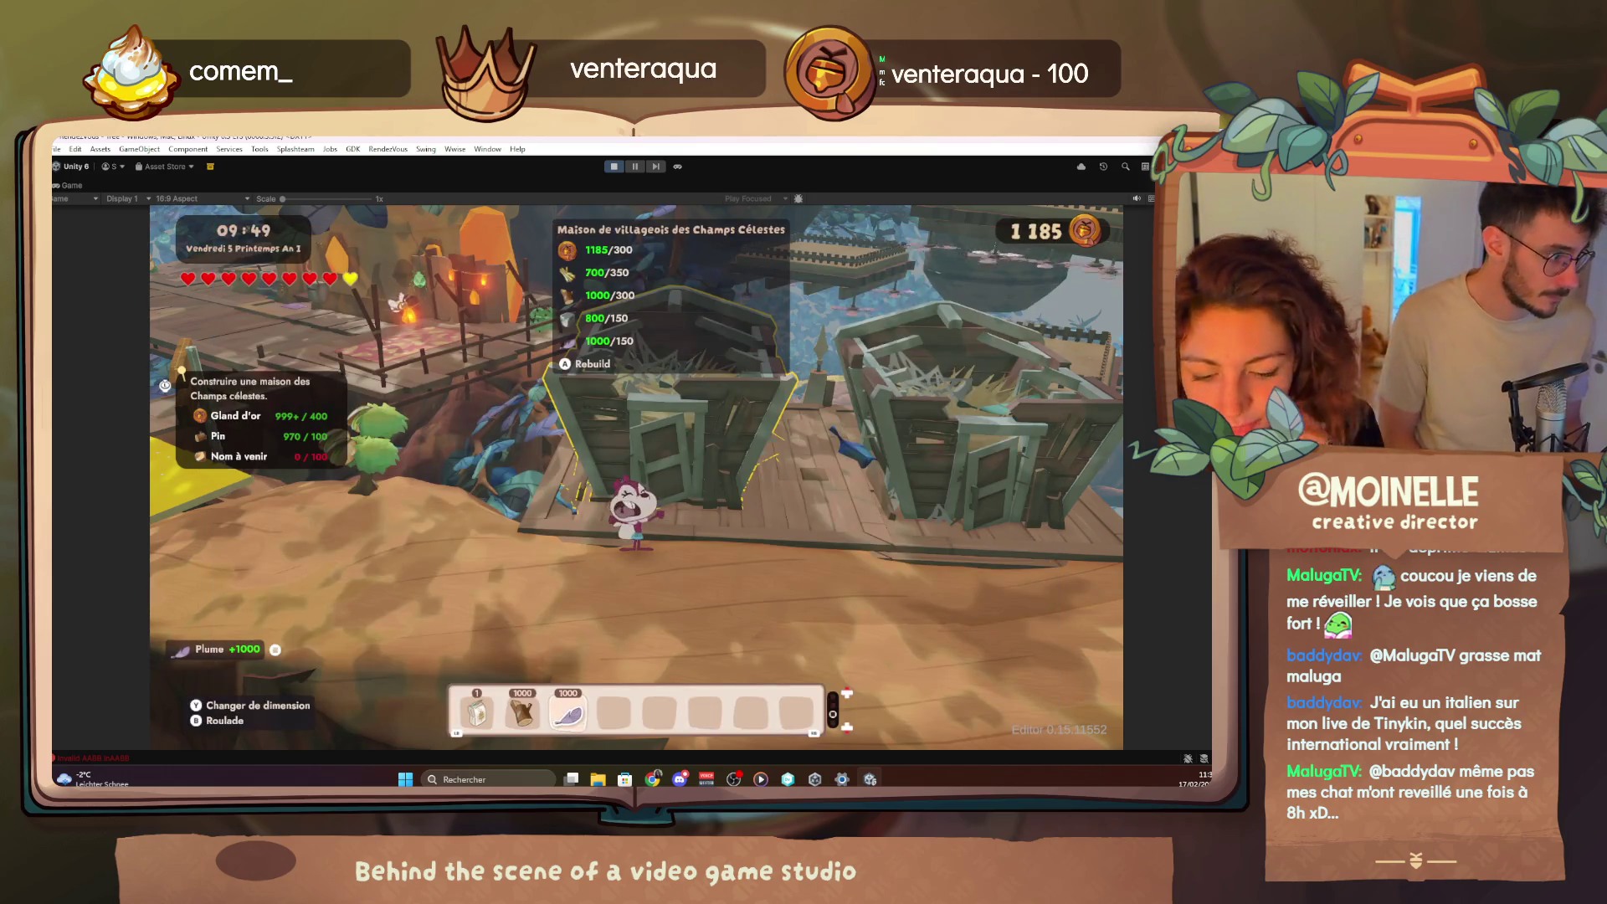
Rebuild the hut, then fly in god mode to the tree-house hub and land beside the villager
{"action": "key", "text": "e"}
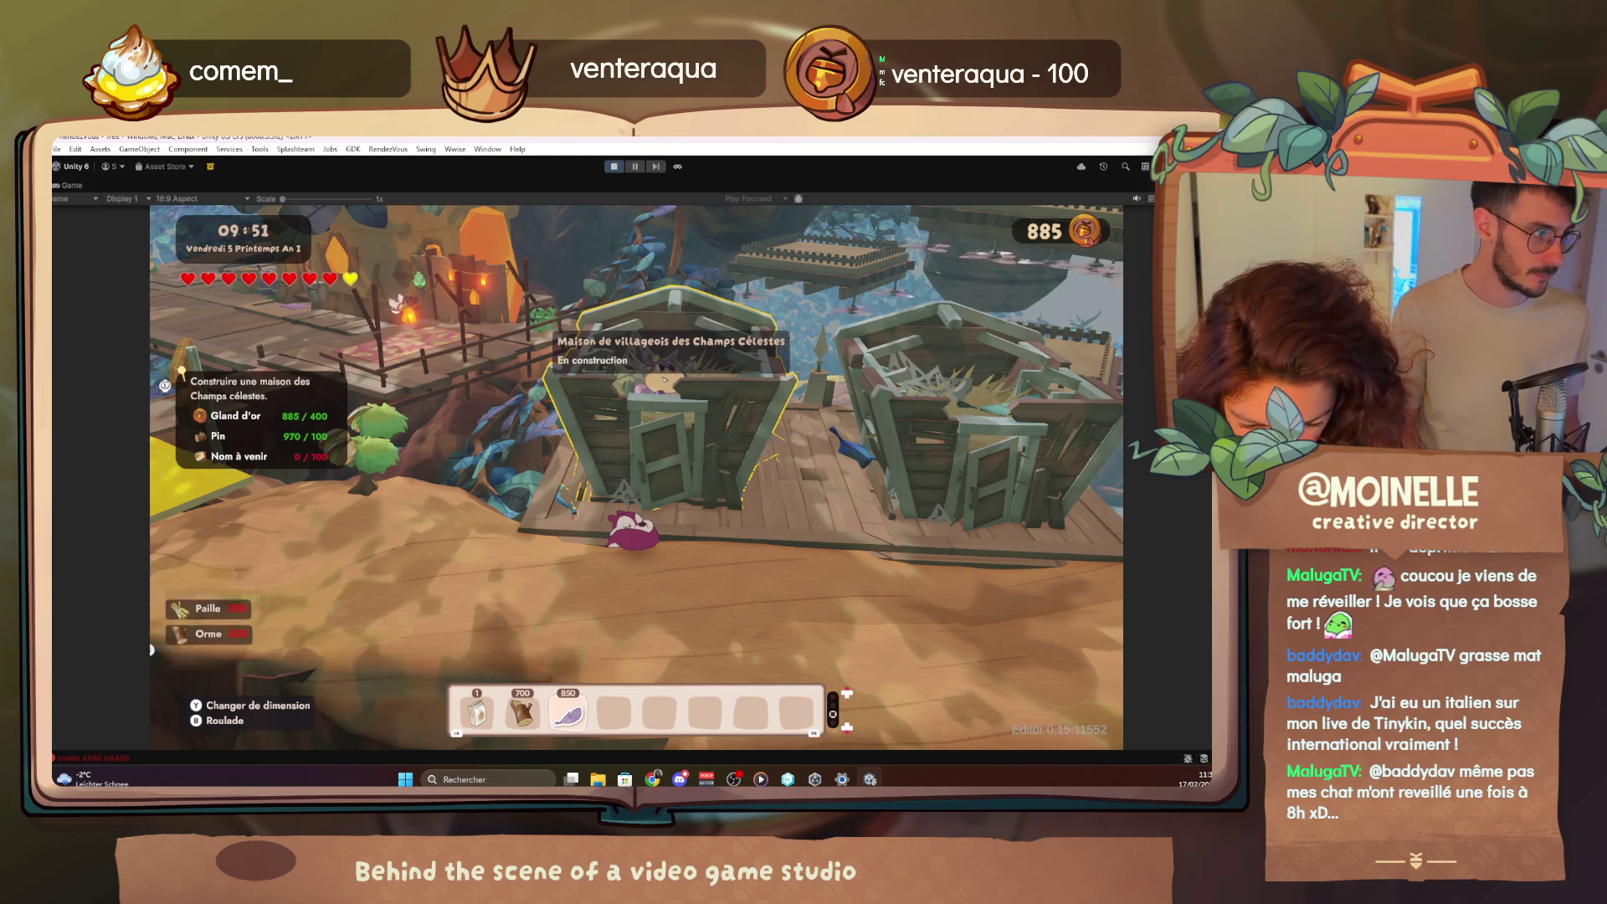
{"action": "key", "text": "F4"}
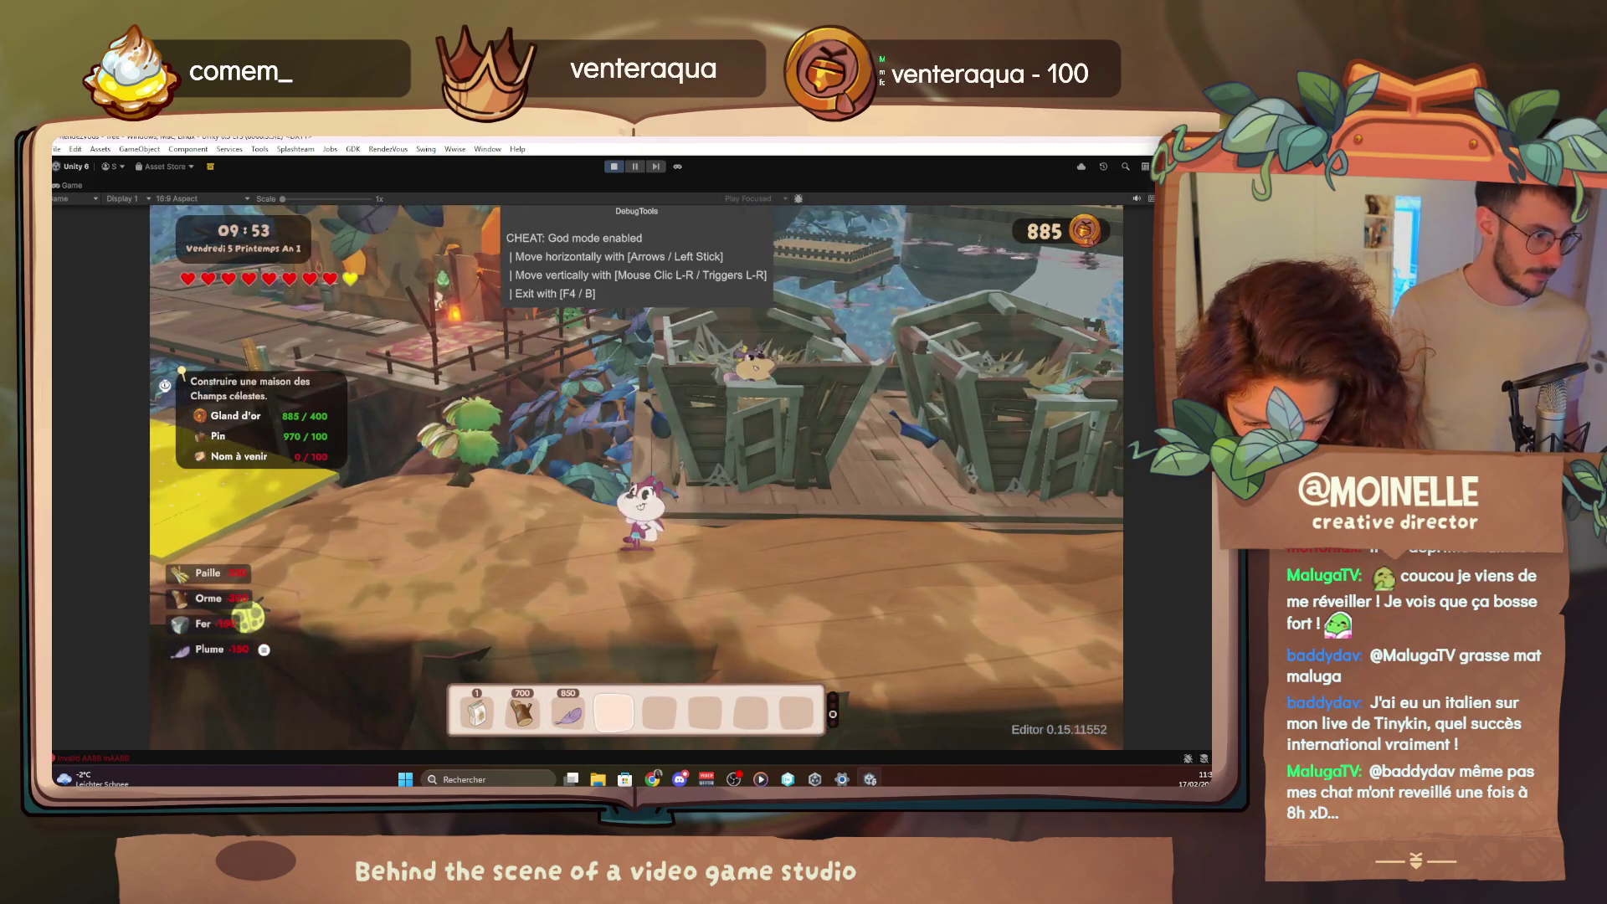
{"action": "key", "text": "Up"}
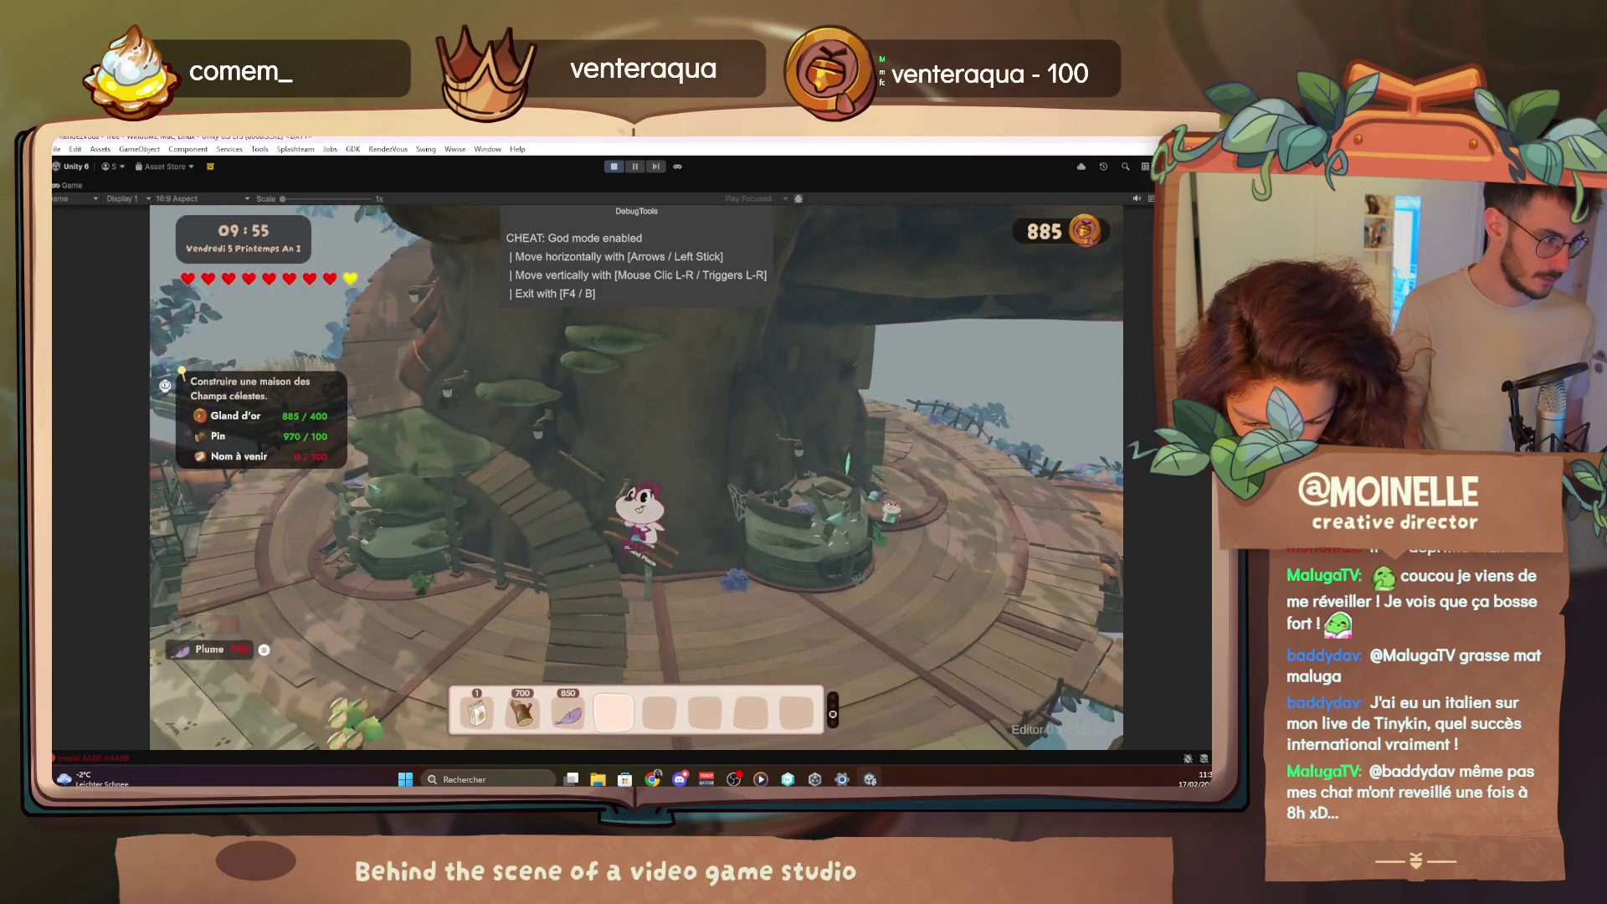
{"action": "key", "text": "F4"}
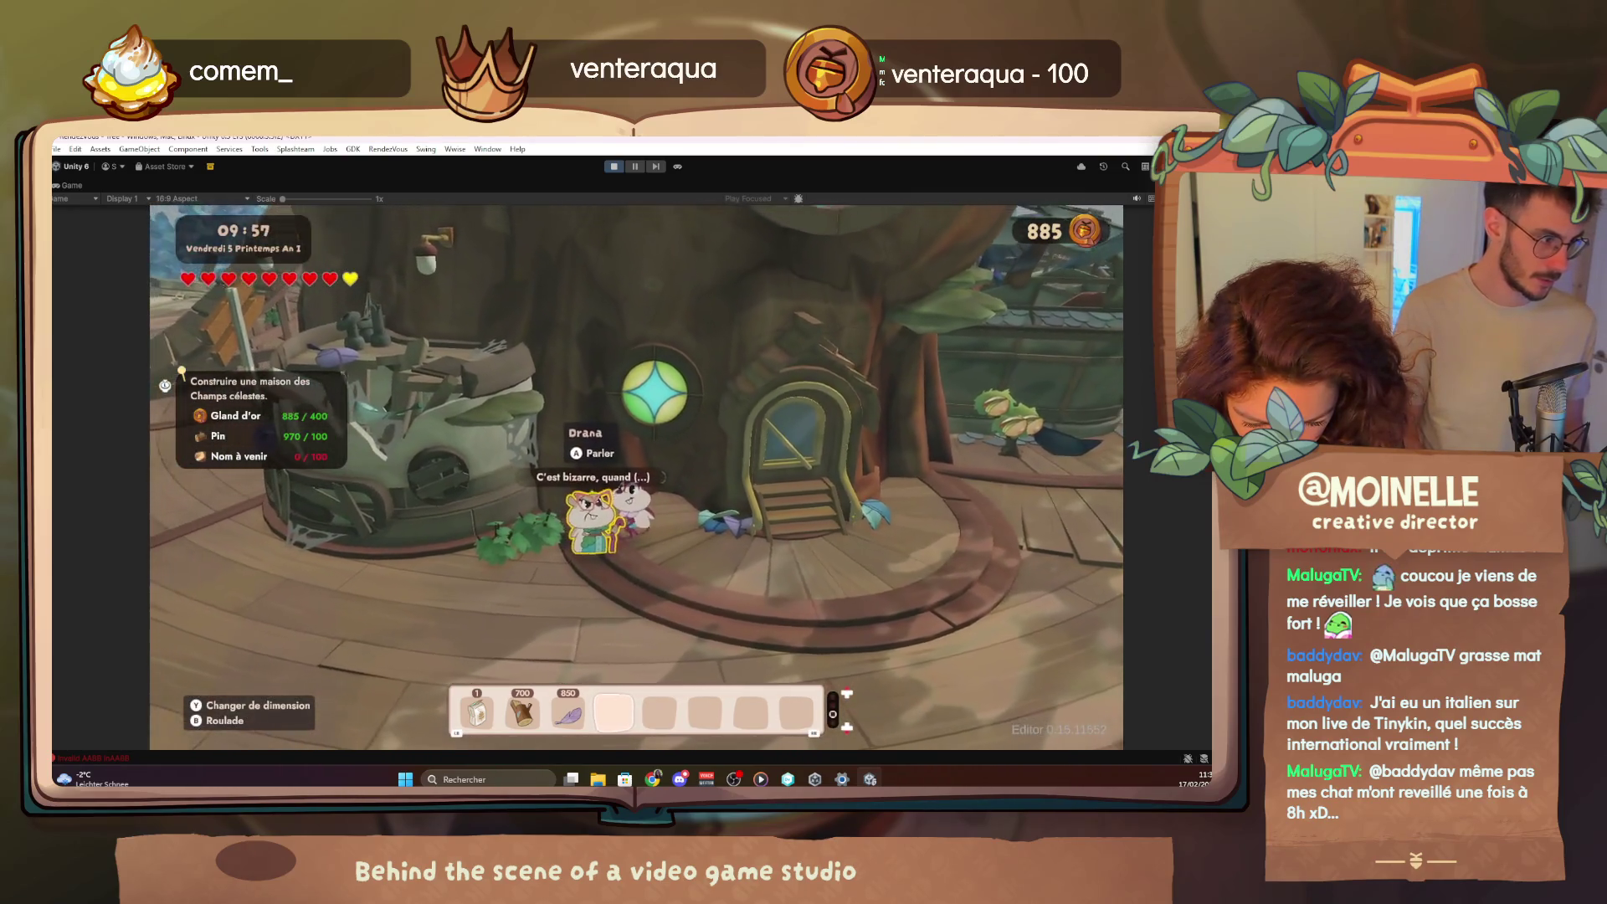
Talk to the villager, advance the dialogue and end the conversation
{"action": "key", "text": "e"}
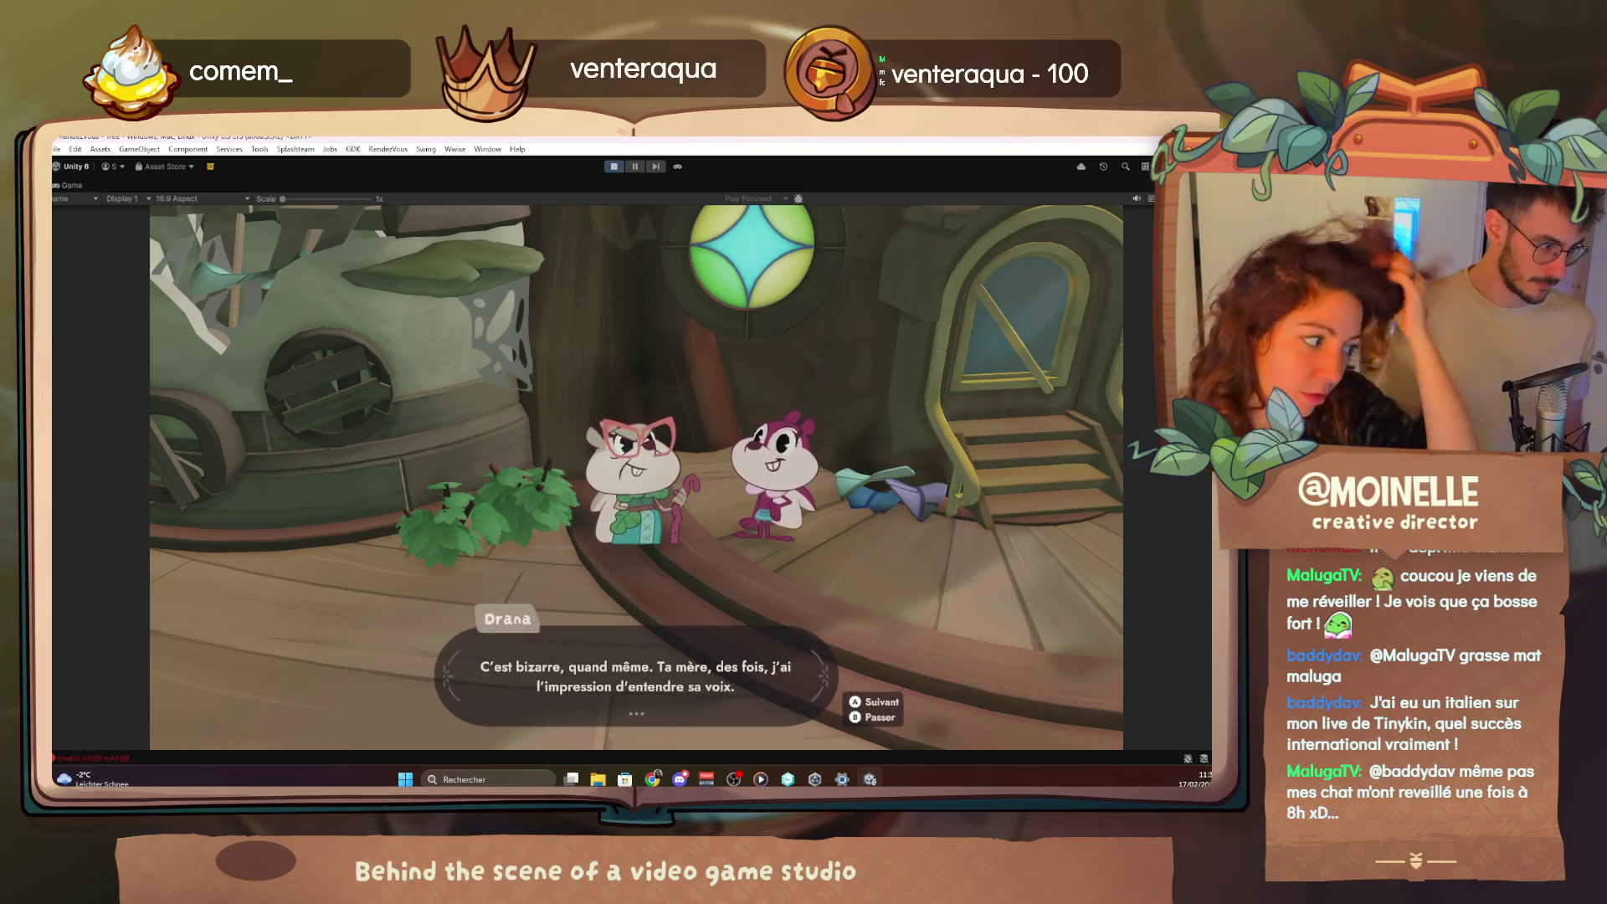
{"action": "key", "text": "e"}
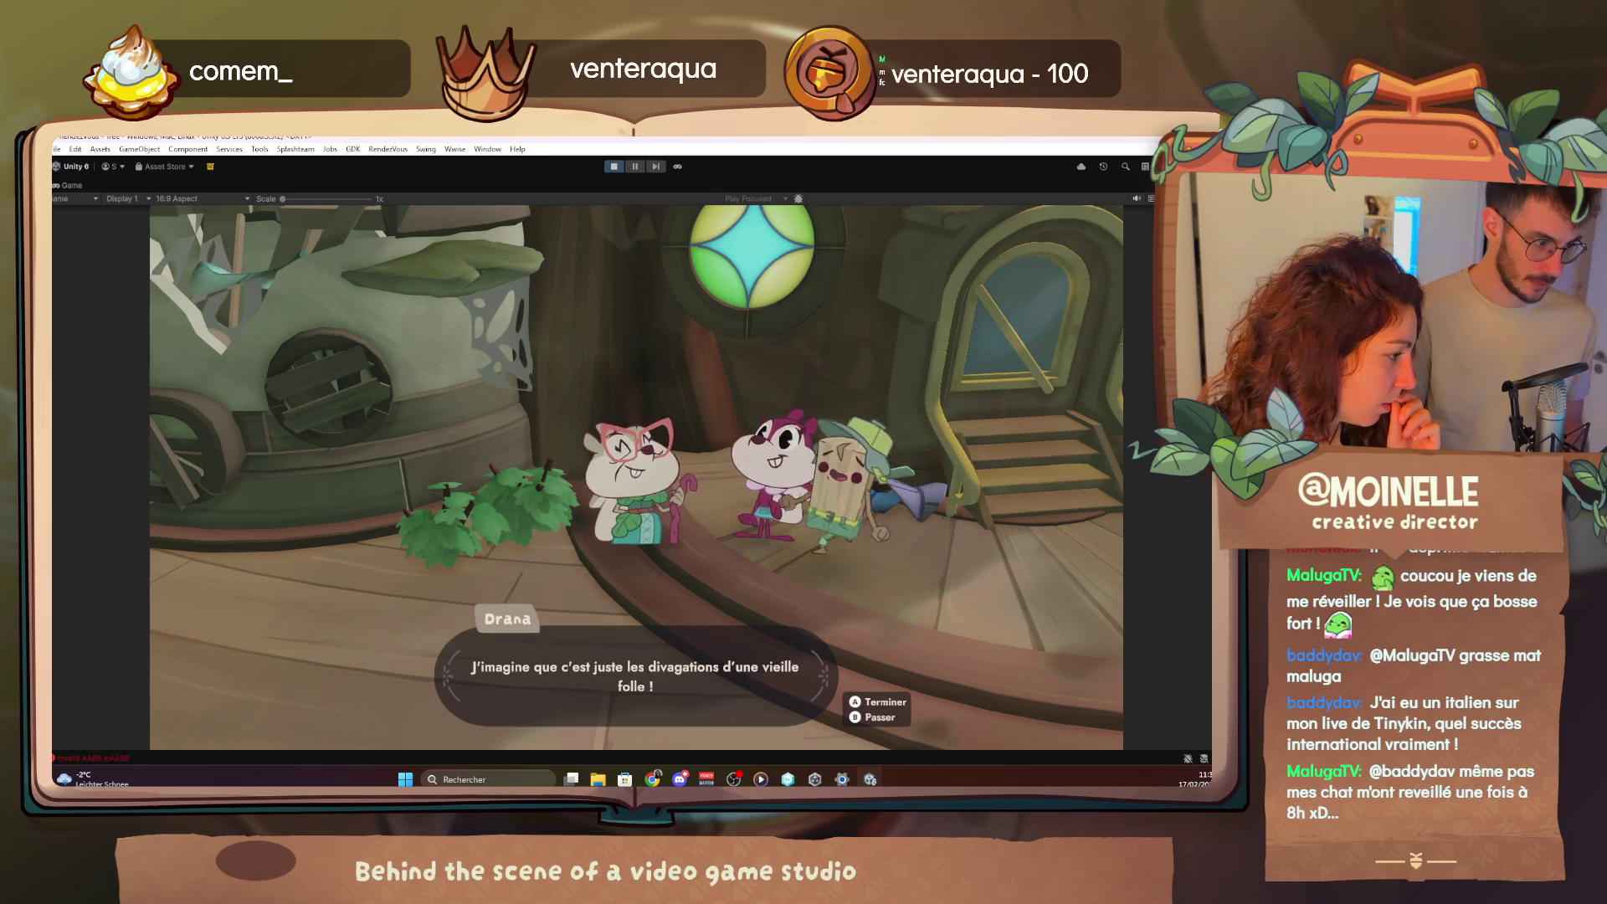
{"action": "key", "text": "e"}
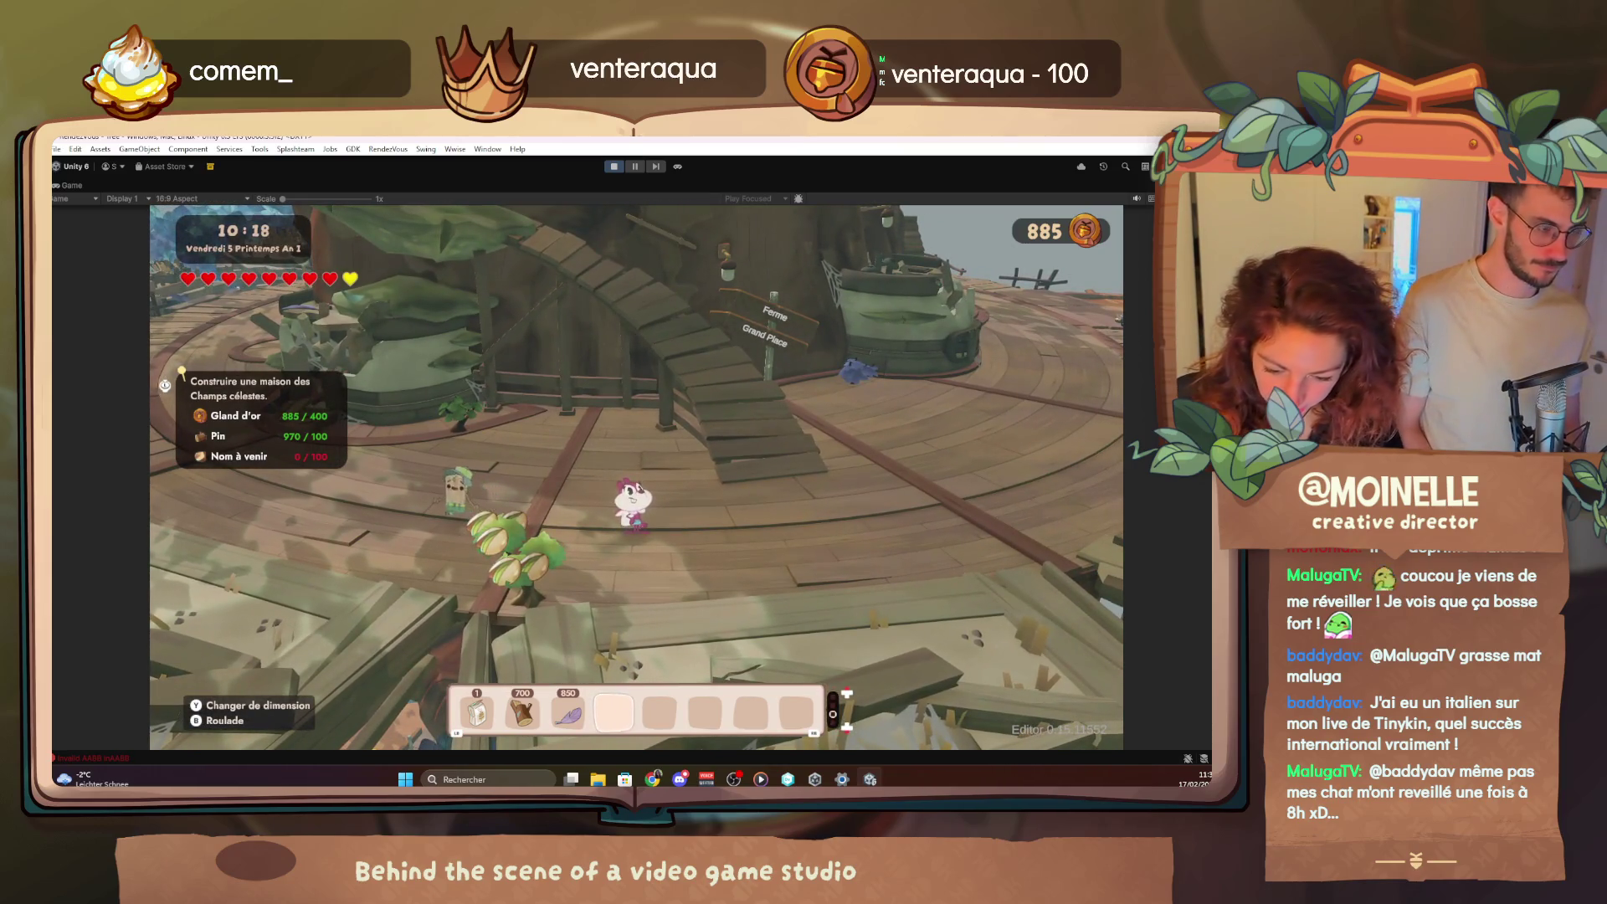
From the debug Quests list, teleport to the Chapter 1 'Fruits du courage' quest location
{"action": "key", "text": "F1"}
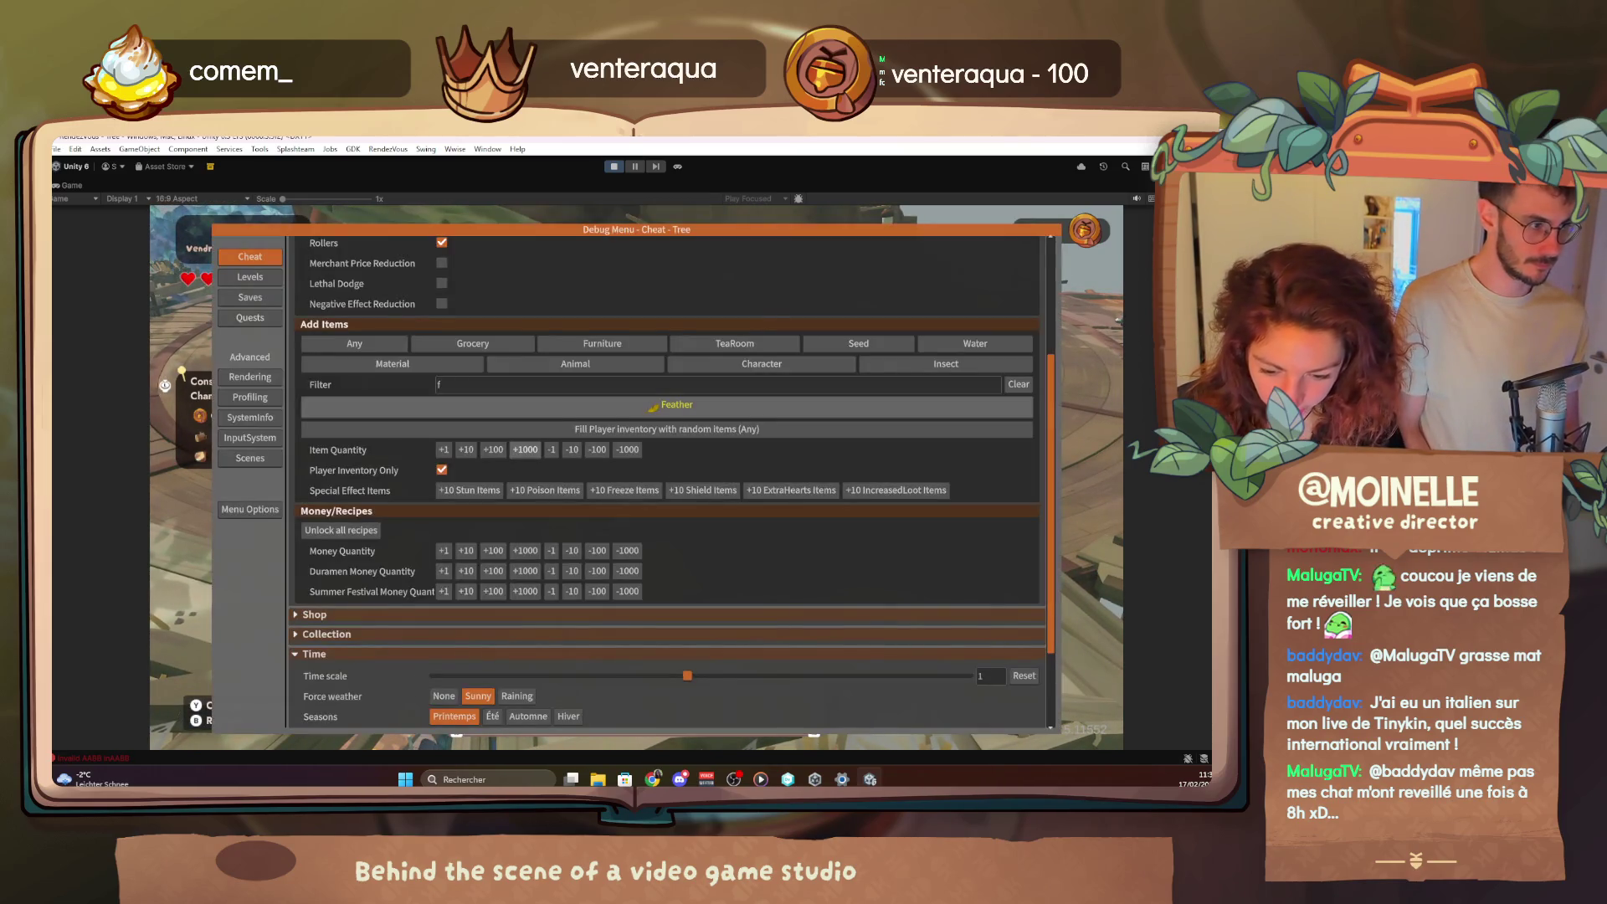
{"action": "left_click", "coordinate": [242, 317]}
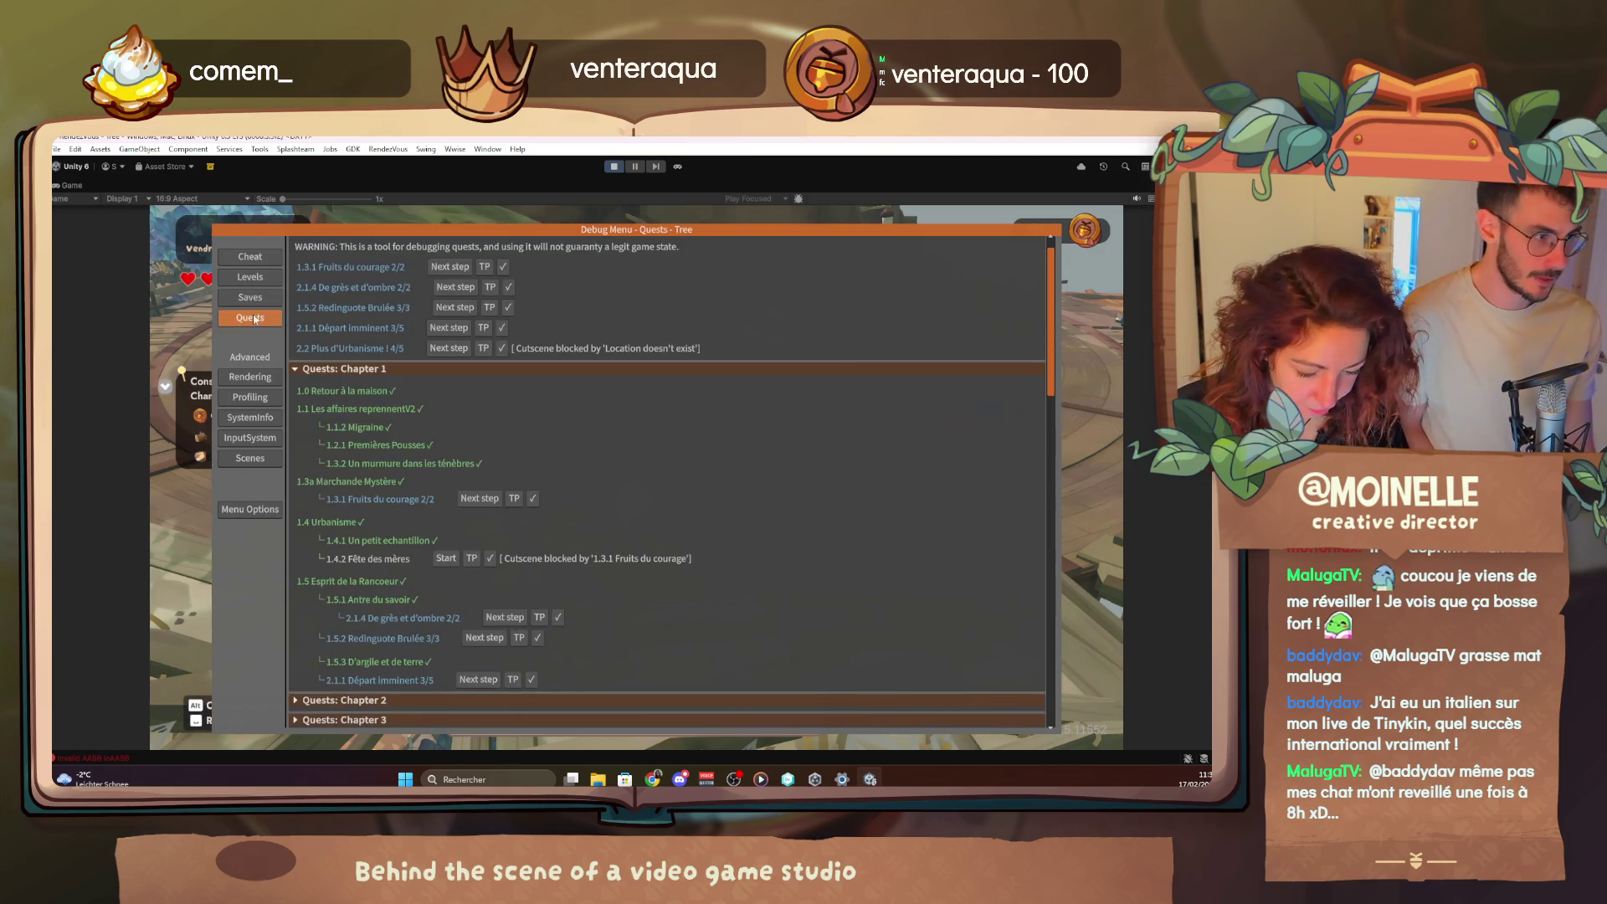
{"action": "left_click", "coordinate": [514, 498]}
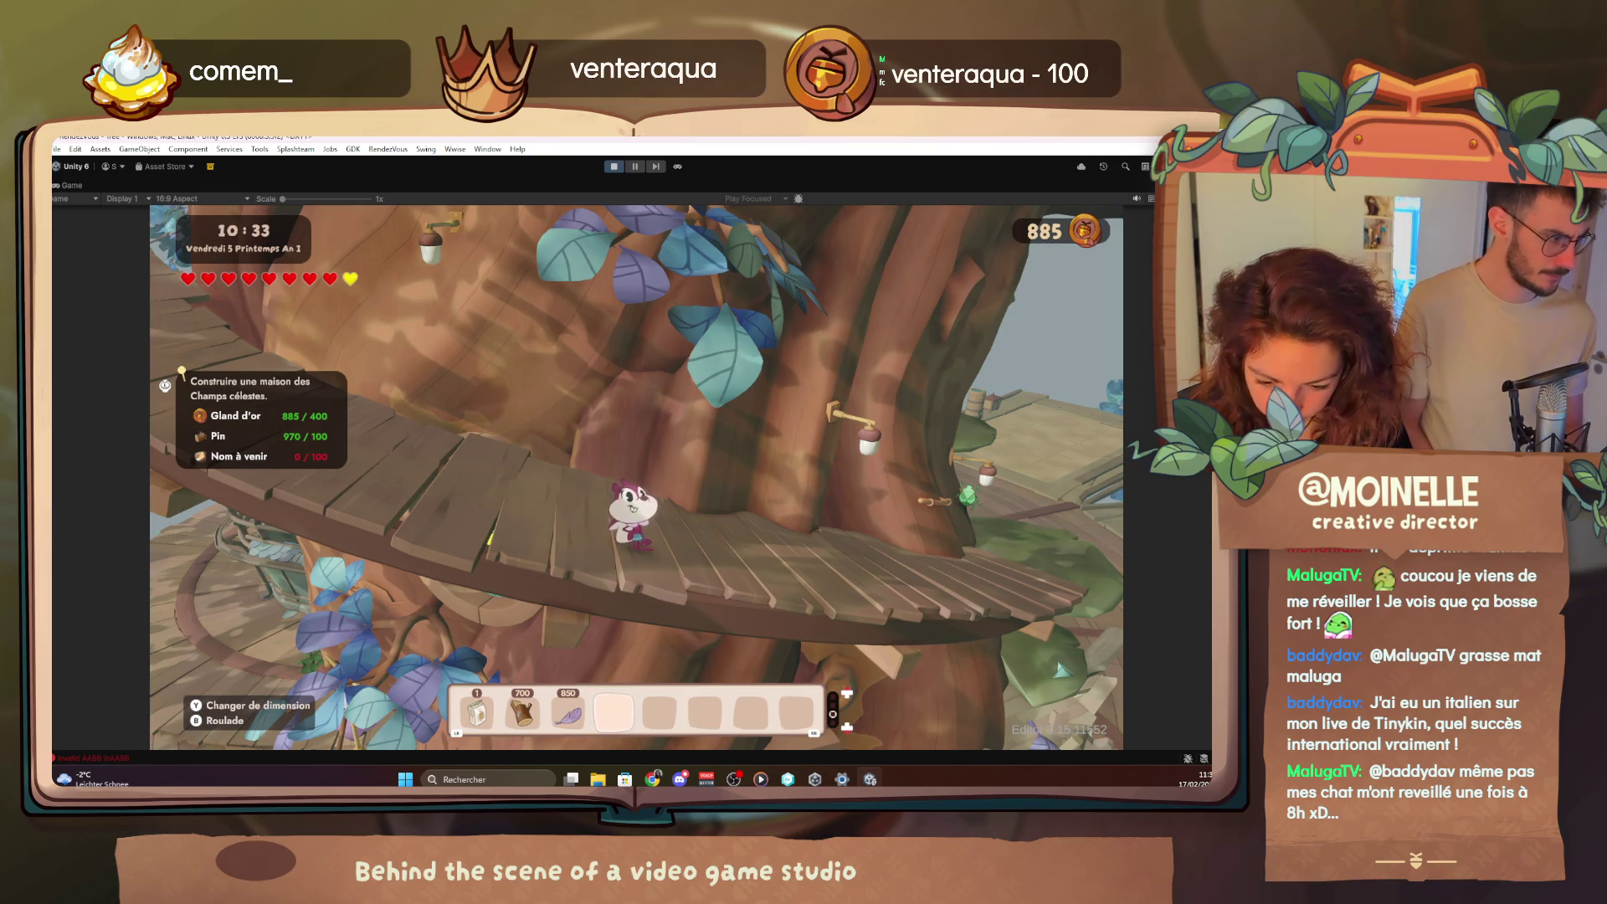
Fly in god mode to the hub, land near the ladder and enter the Rendez-vous building door
{"action": "key", "text": "F4"}
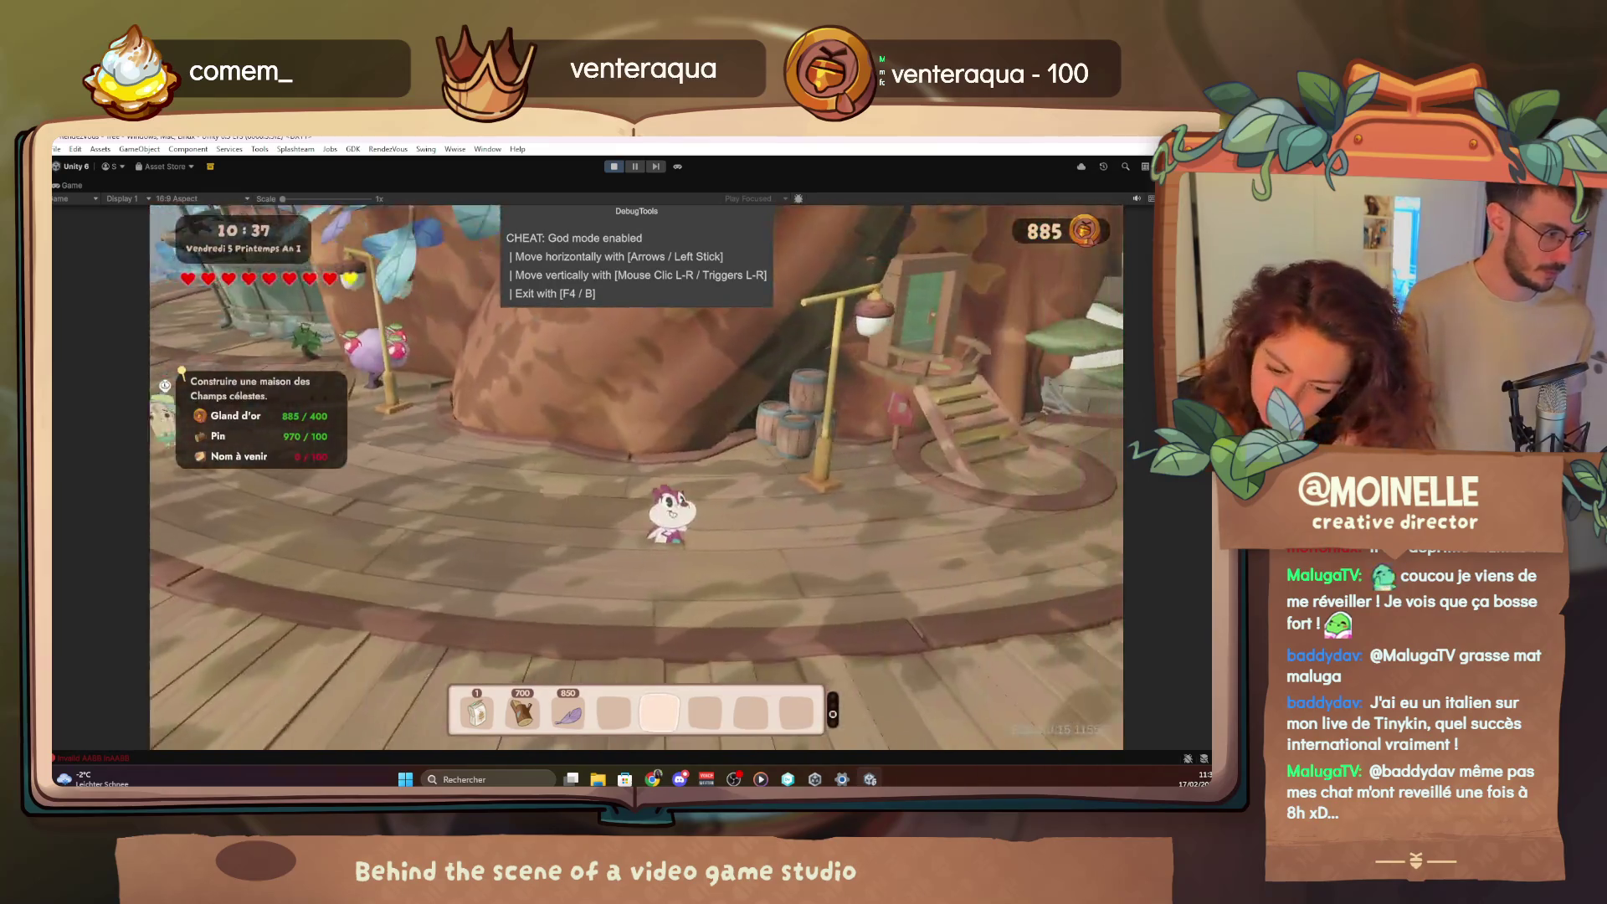
{"action": "key", "text": "F4"}
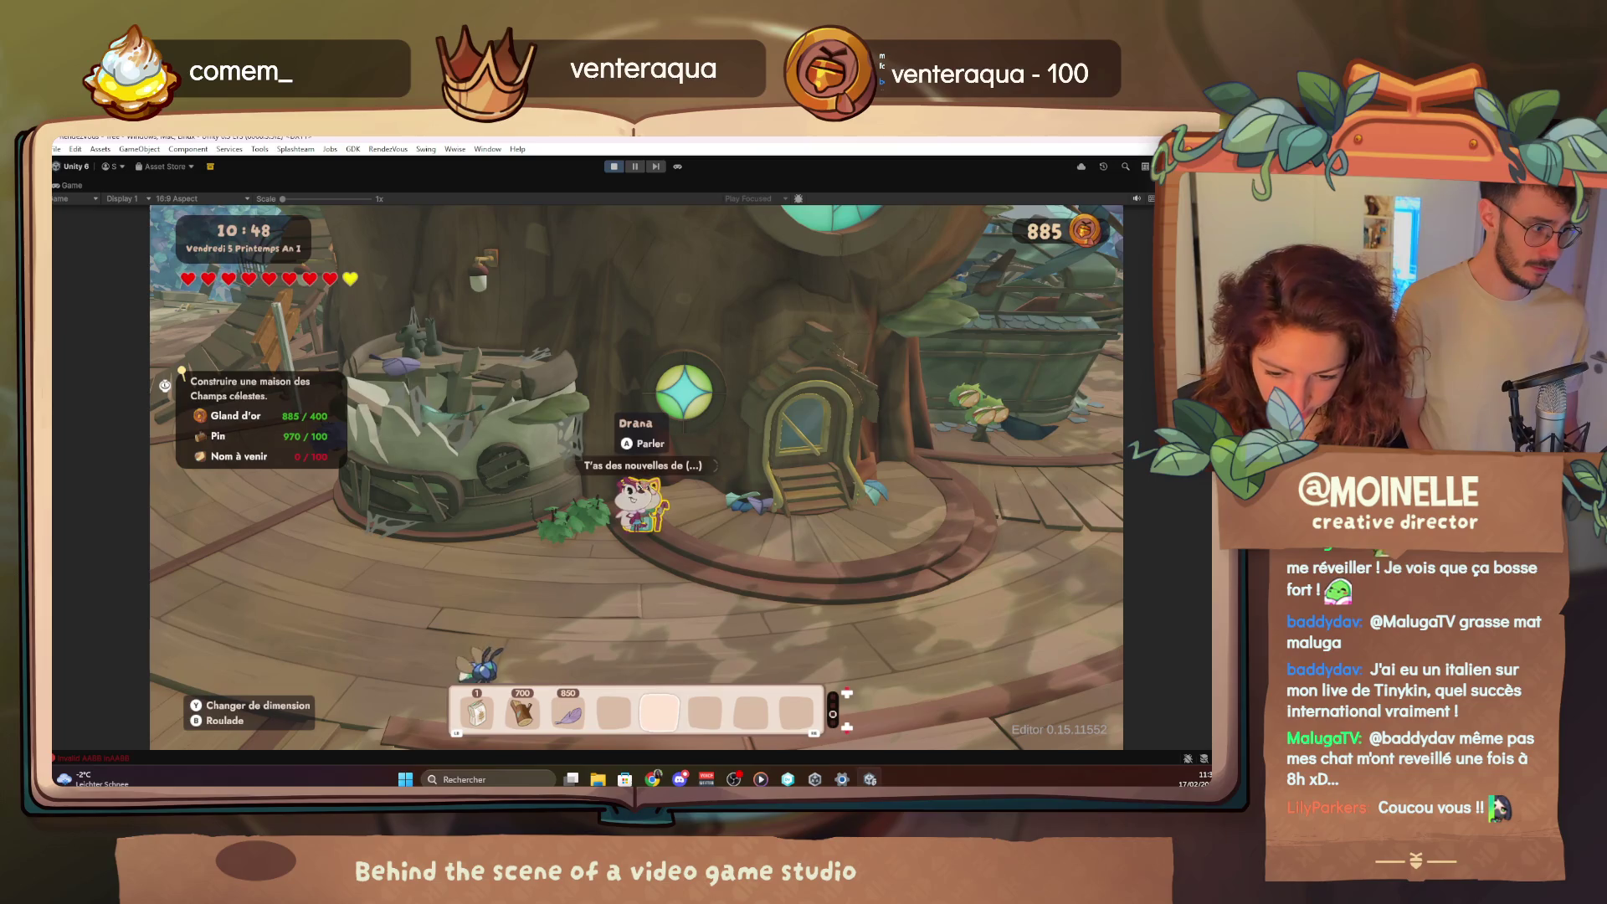
{"action": "key", "text": "e"}
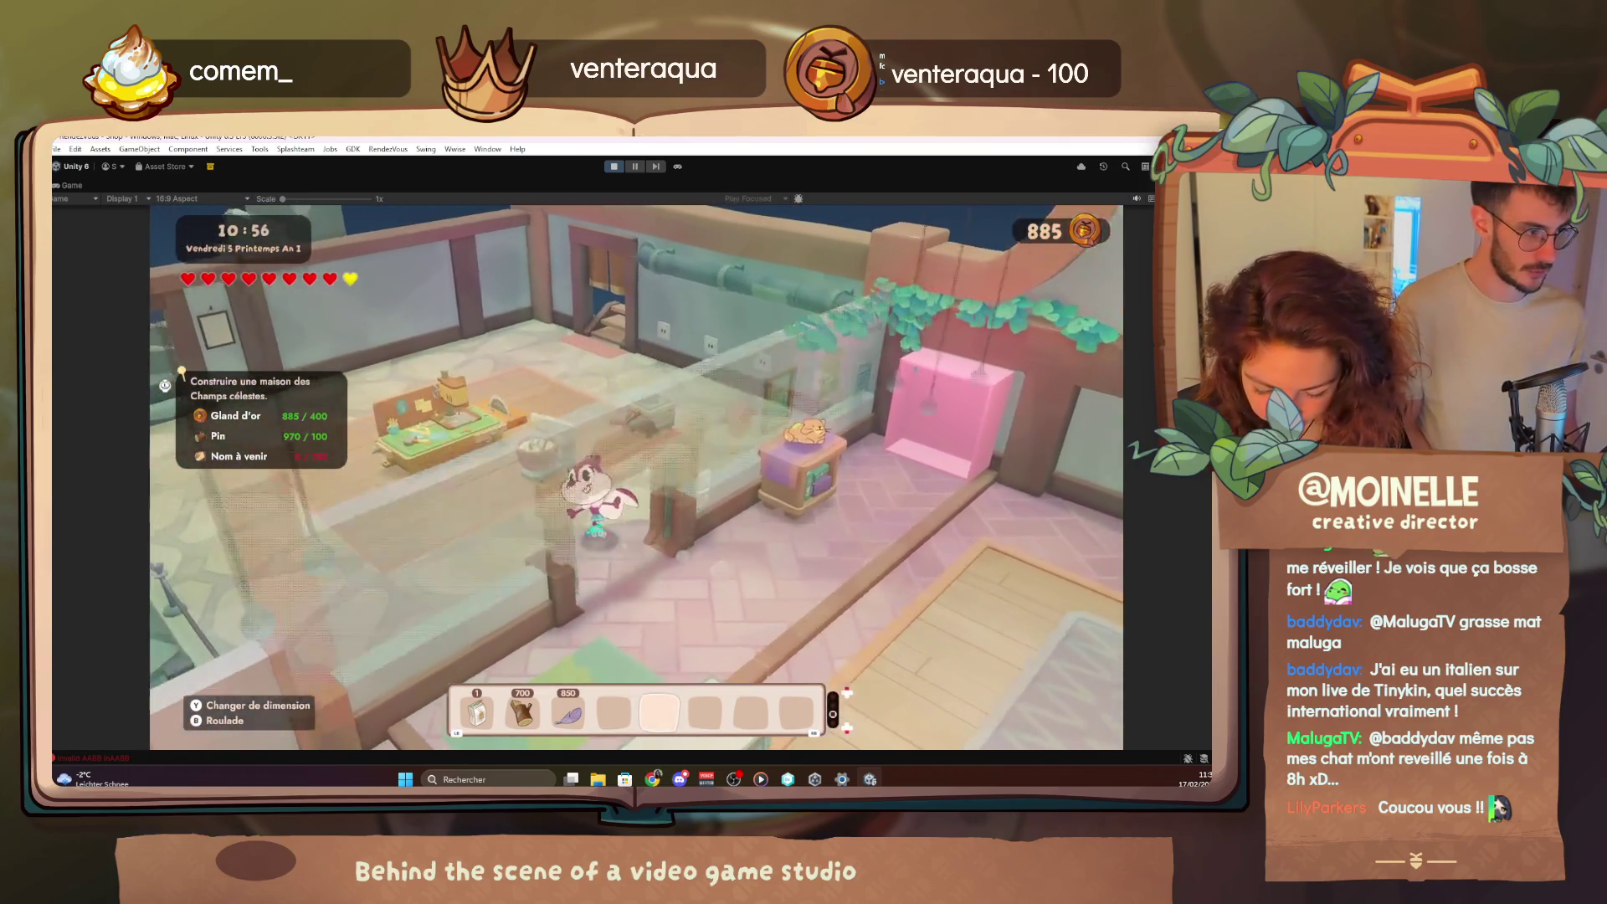
Enter the bedroom and sleep in the bed to advance to Saturday morning
{"action": "key", "text": "e"}
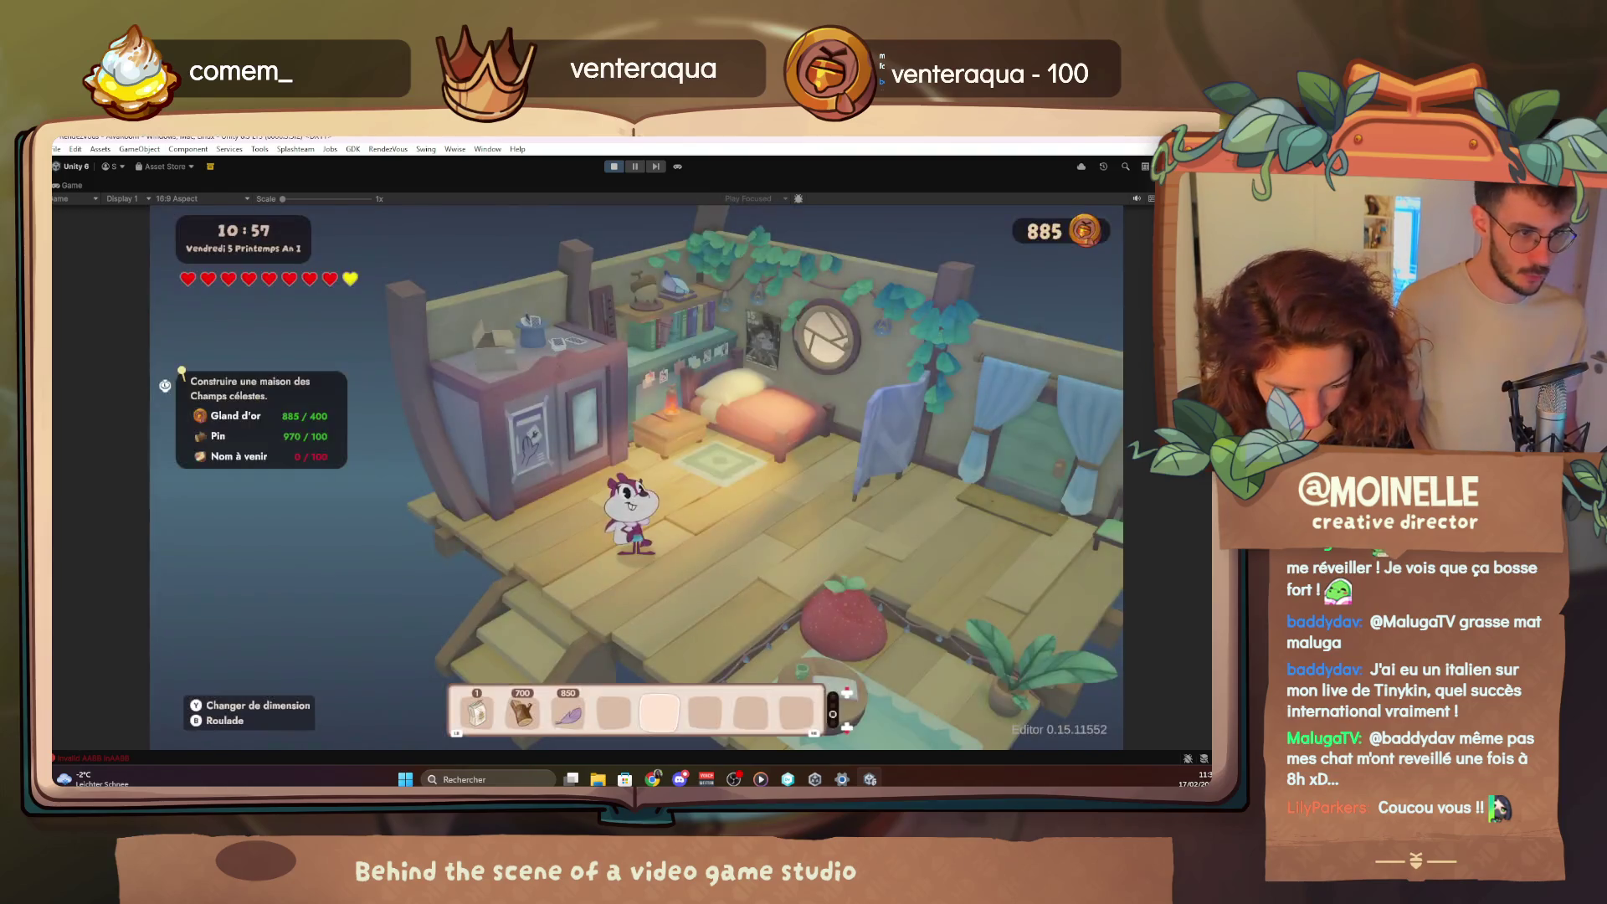
{"action": "key", "text": "e"}
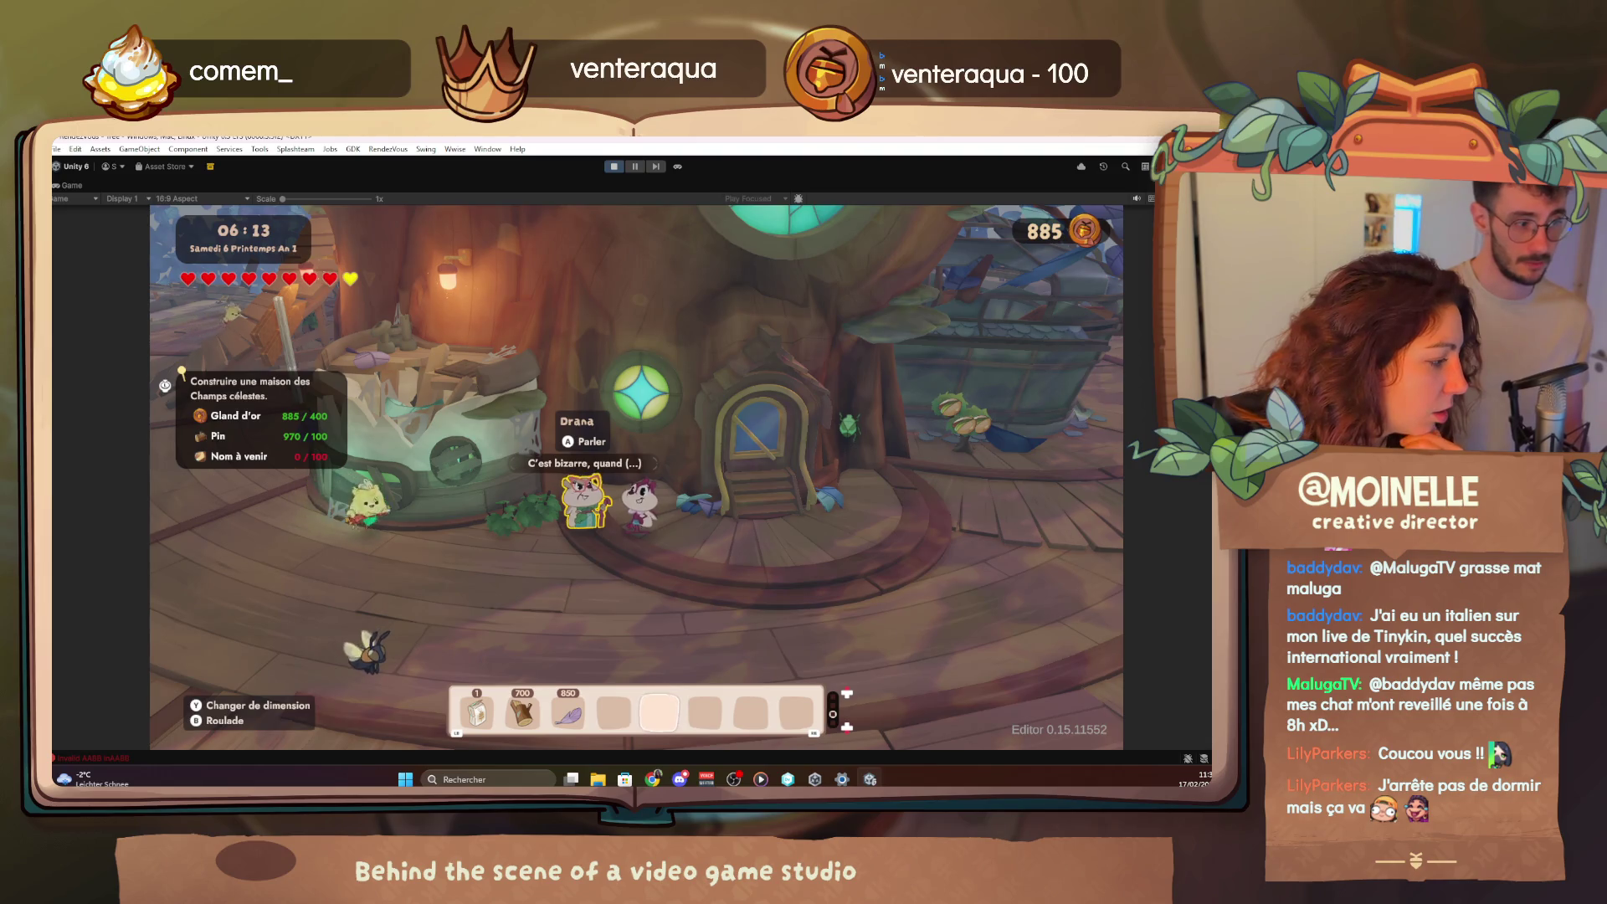
In debug Quests, expand Chapter 2 and complete 2.2 Plus d'Urbanisme via Next step
{"action": "key", "text": "F1"}
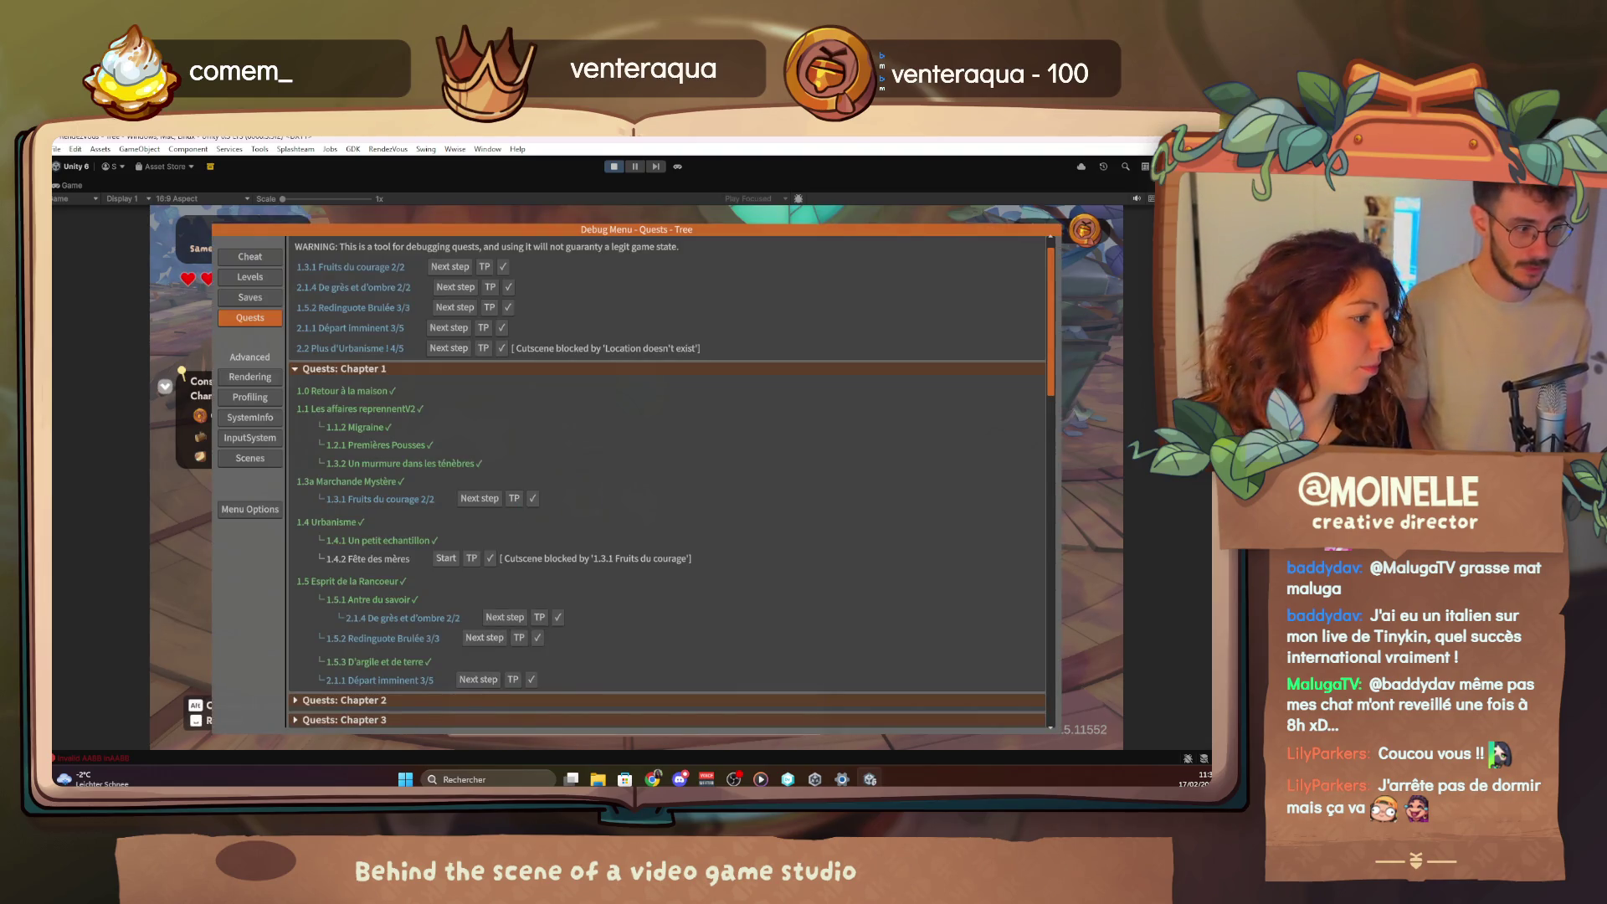
{"action": "scroll", "coordinate": [504, 646], "scroll_direction": "down", "scroll_amount": 3}
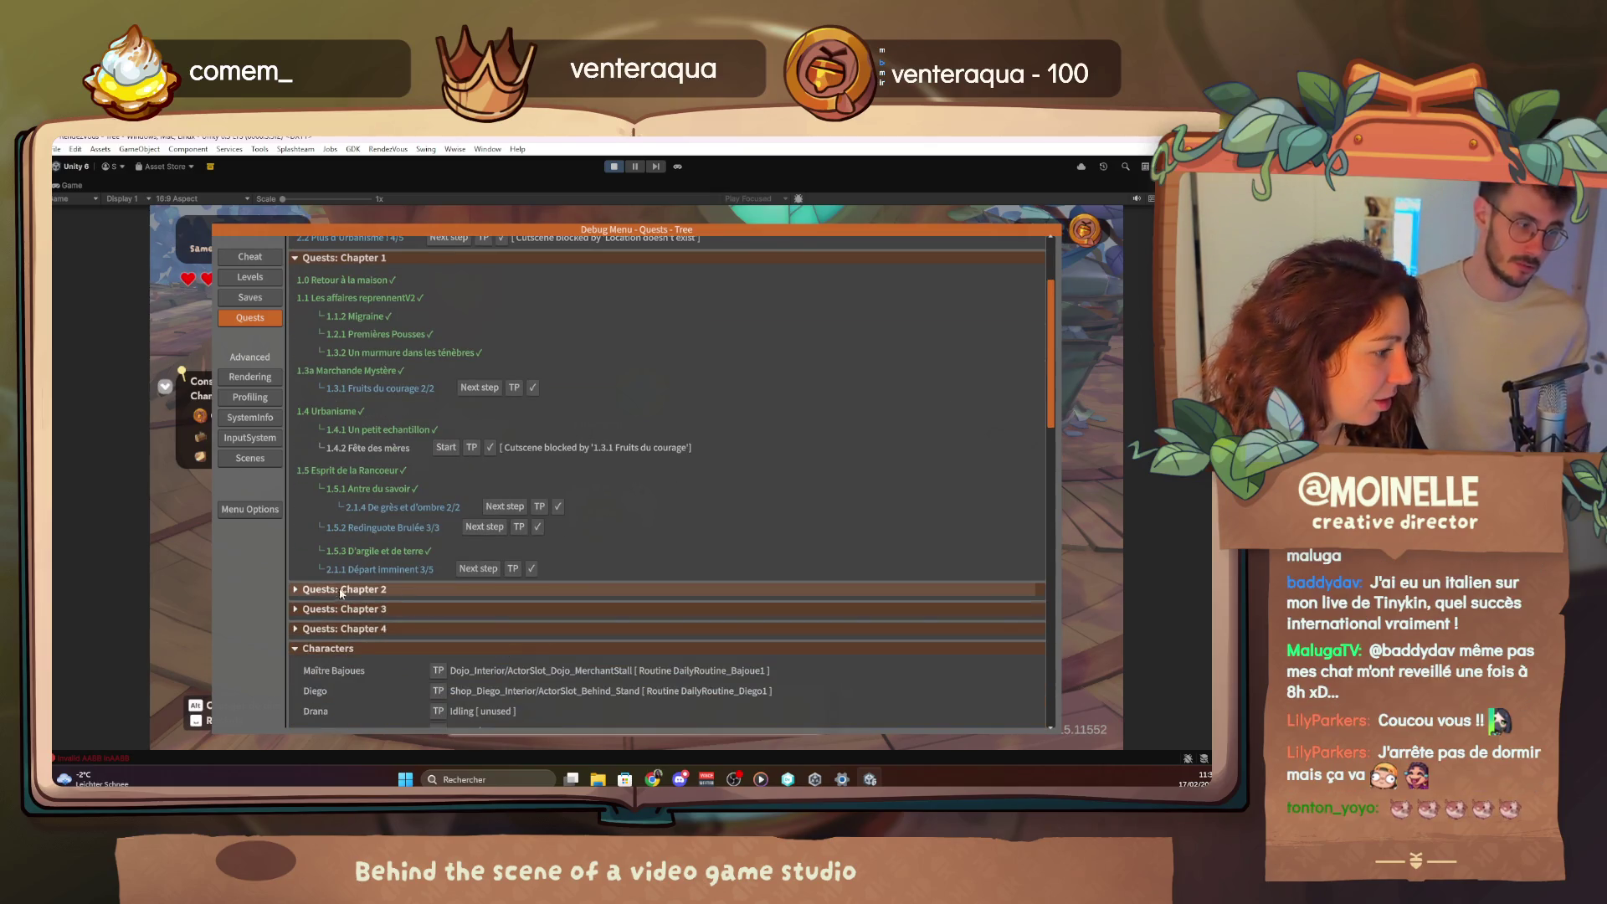
{"action": "left_click", "coordinate": [420, 592]}
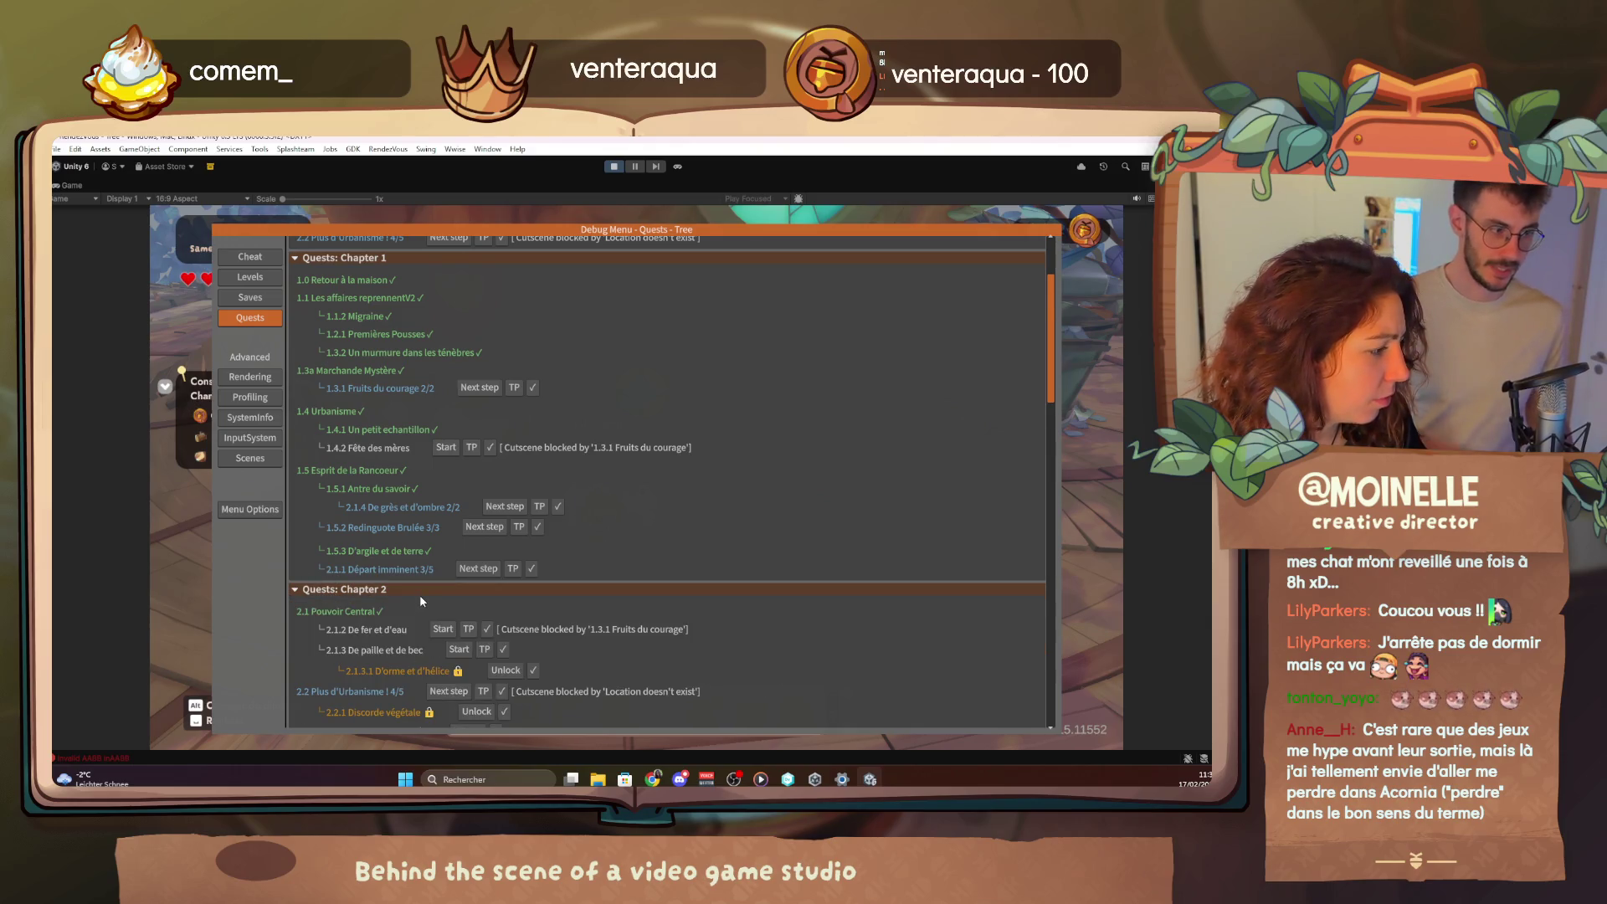
{"action": "scroll", "coordinate": [419, 595], "scroll_direction": "down", "scroll_amount": 4}
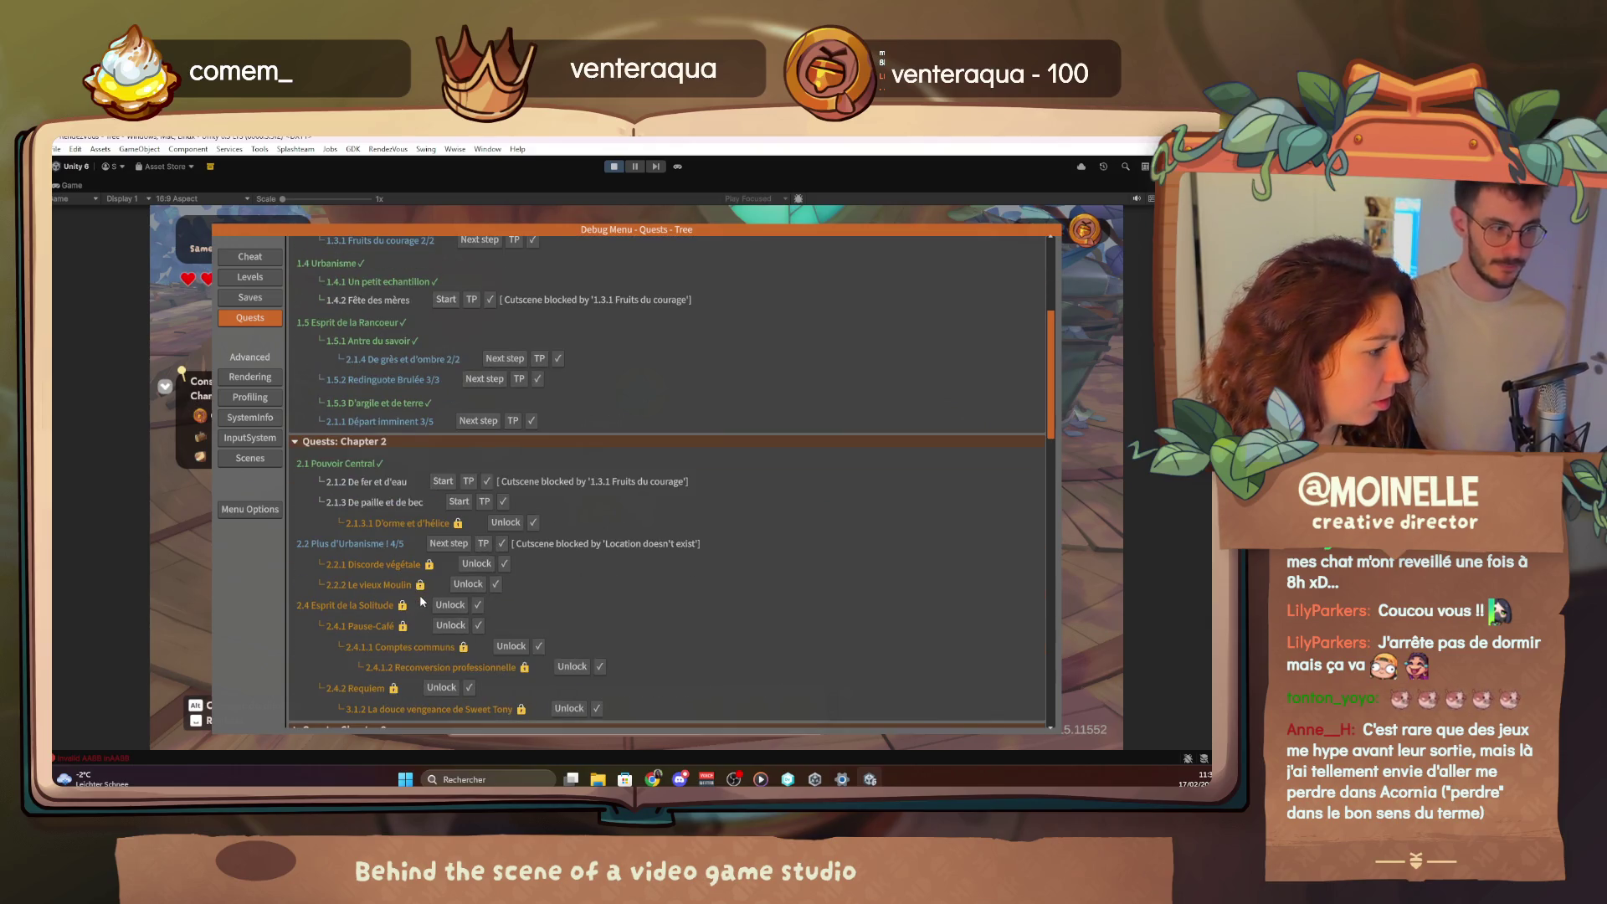
{"action": "left_click", "coordinate": [501, 544]}
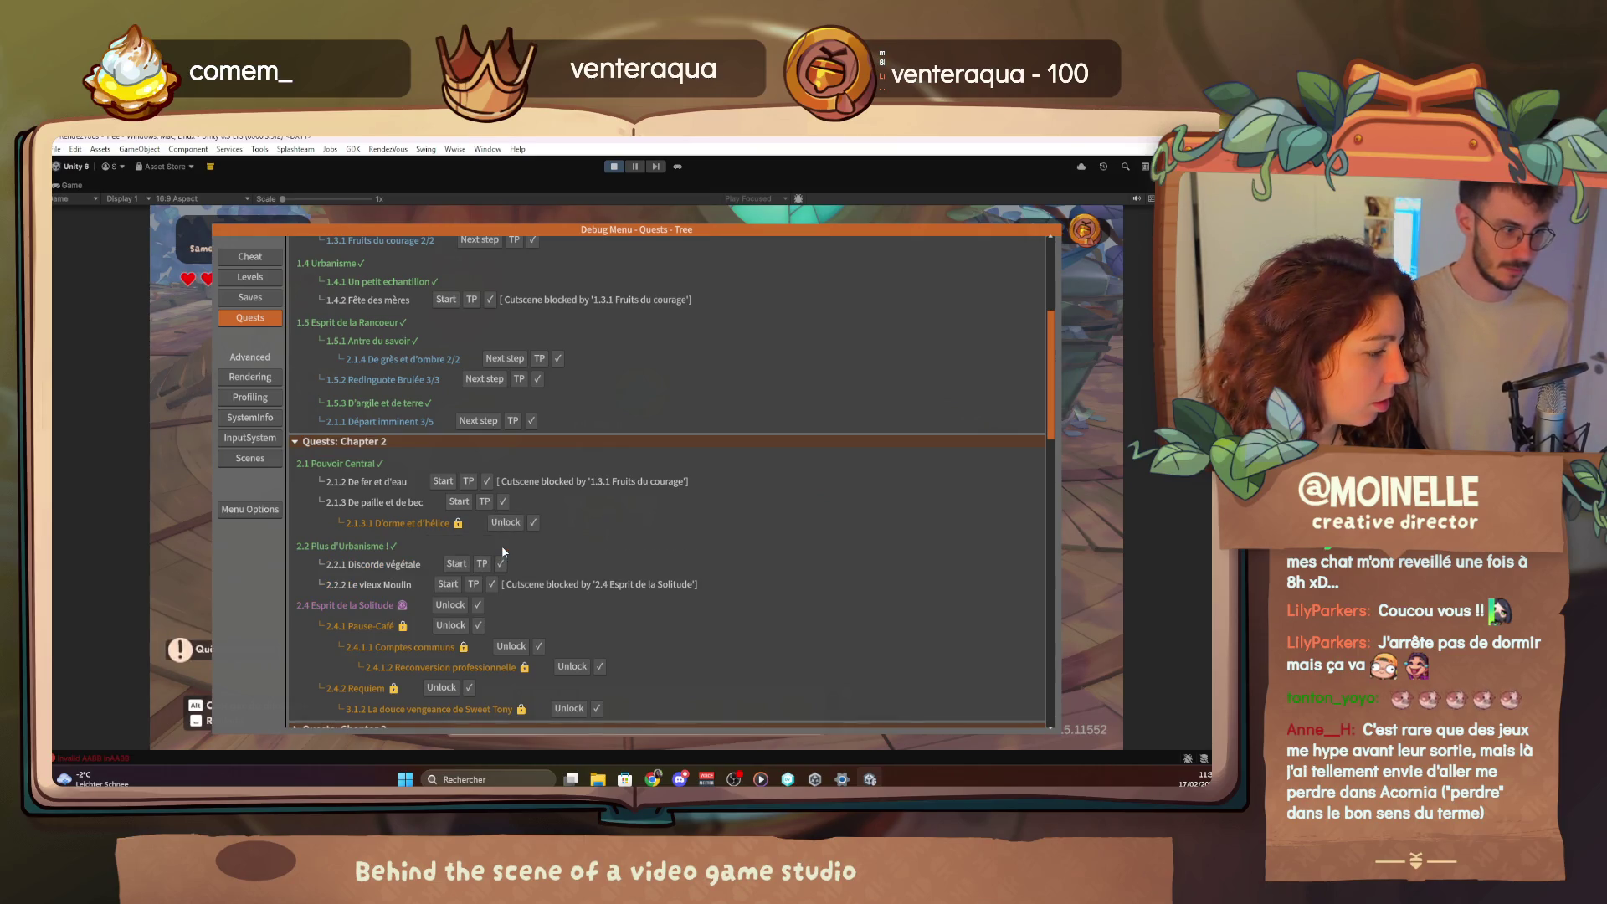
{"action": "key", "text": "Escape"}
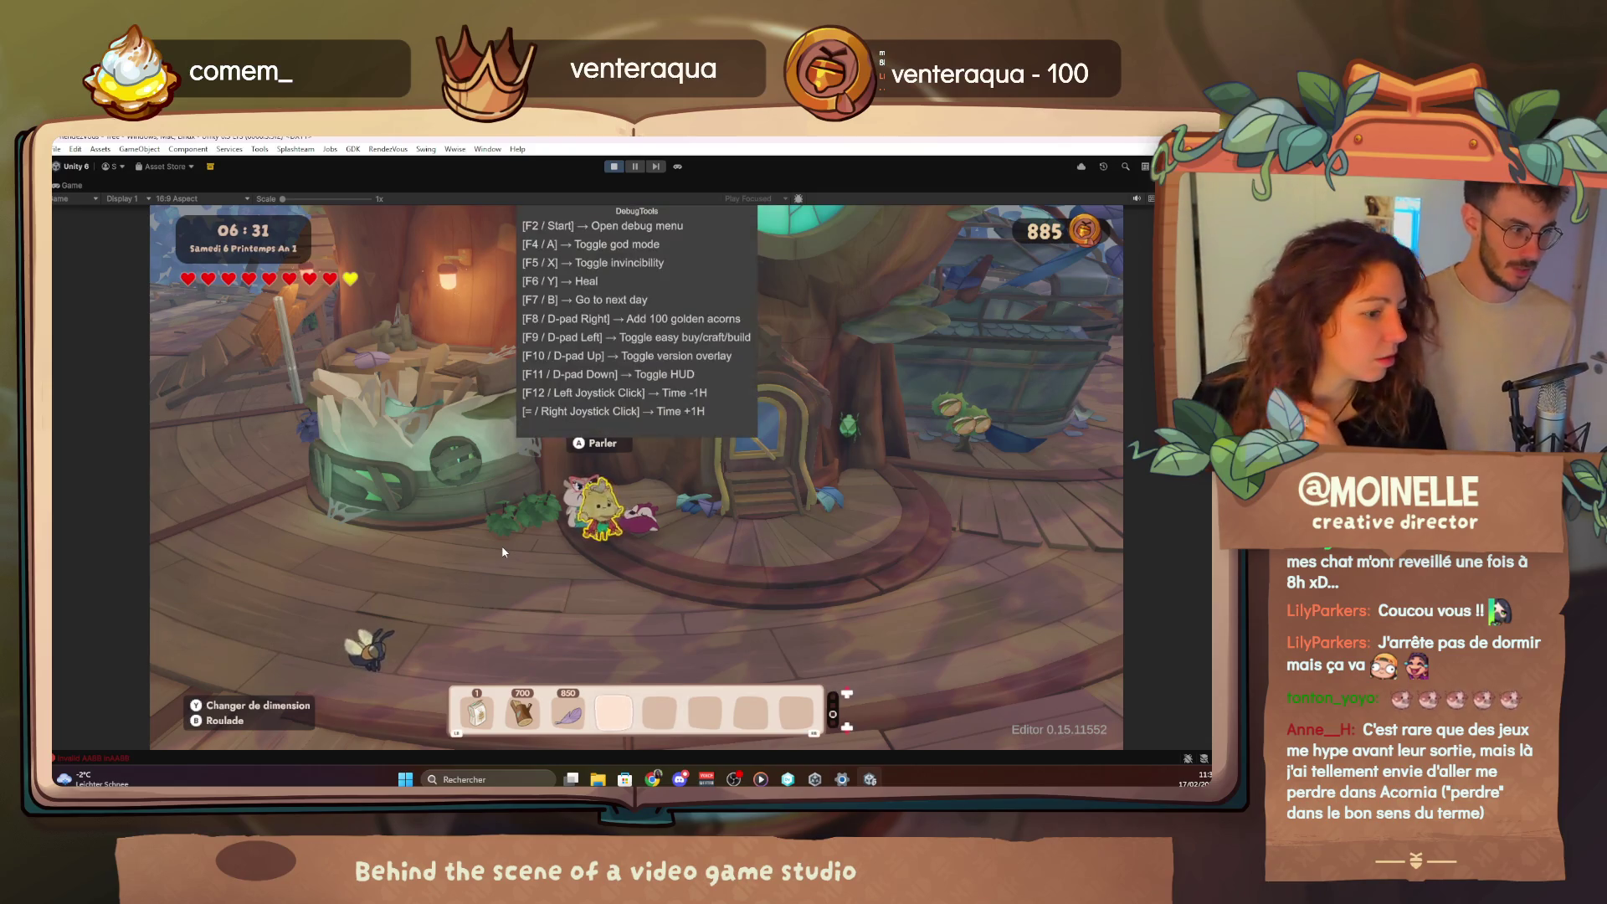
Fly in god mode over the fountain plaza and canopy, landing on the wooden platform
{"action": "key", "text": "F4"}
{"action": "key", "text": "Up"}
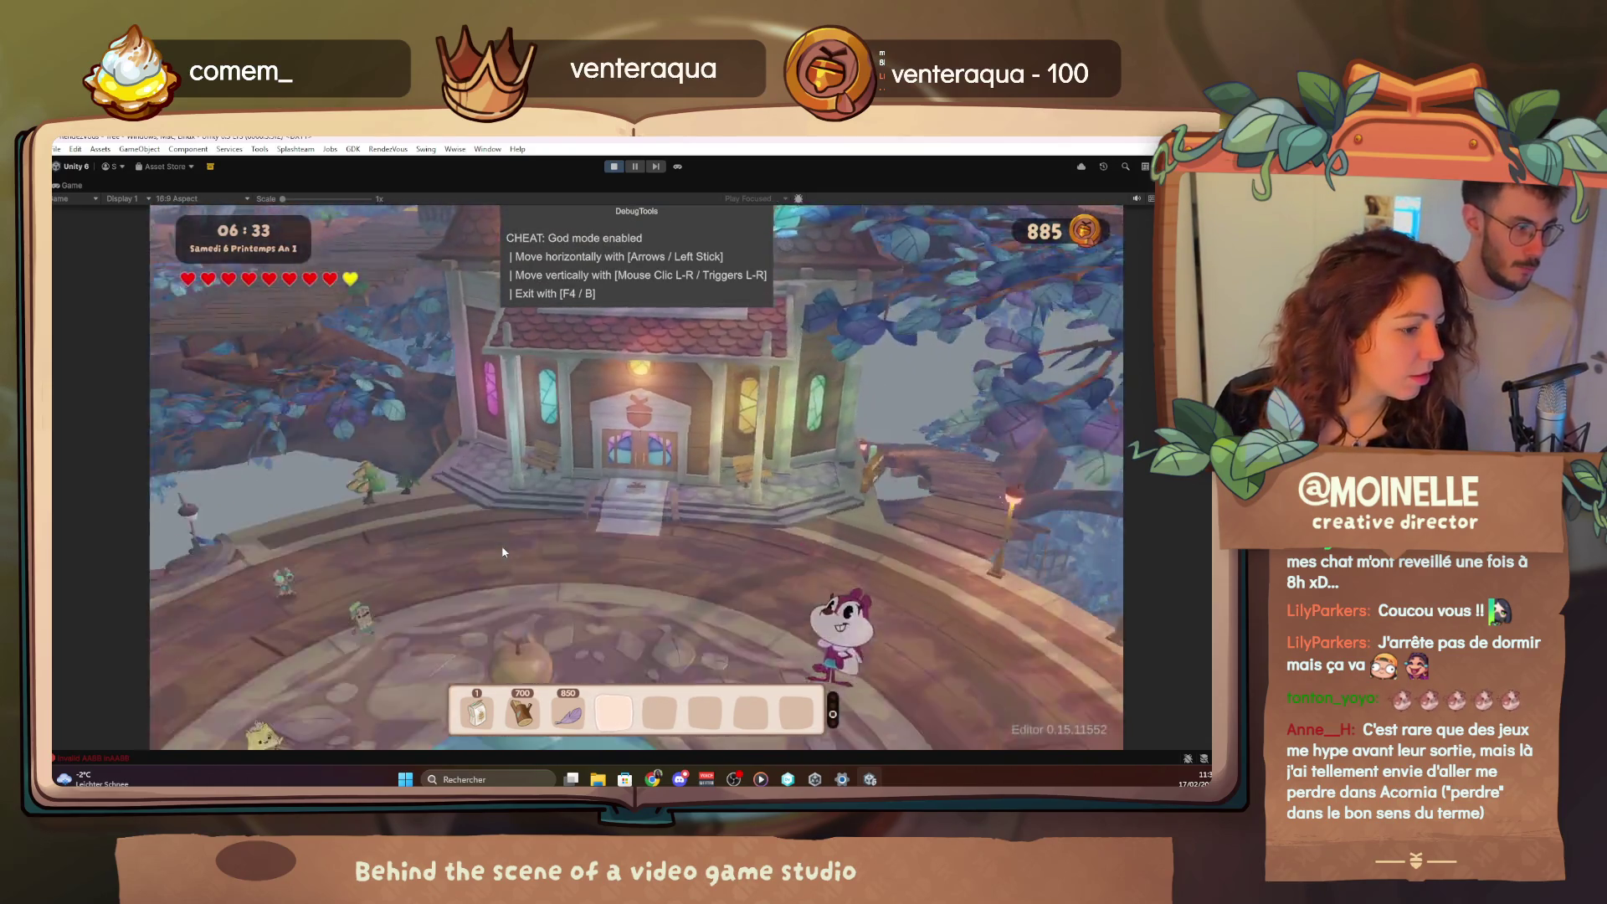
{"action": "key", "text": "Up"}
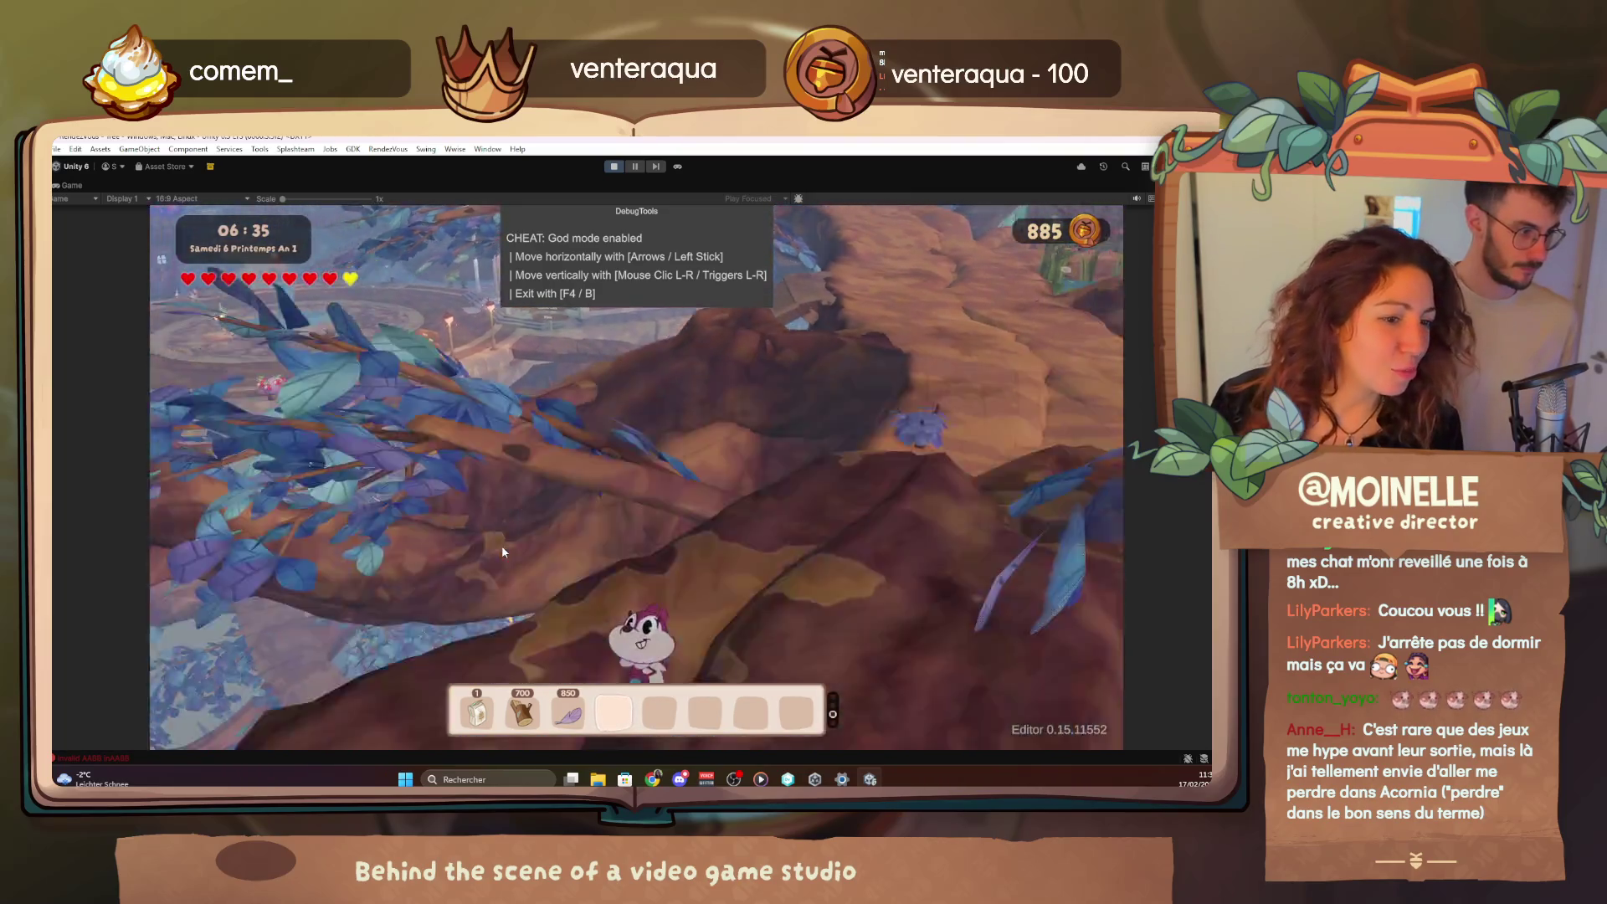
{"action": "key", "text": "Left"}
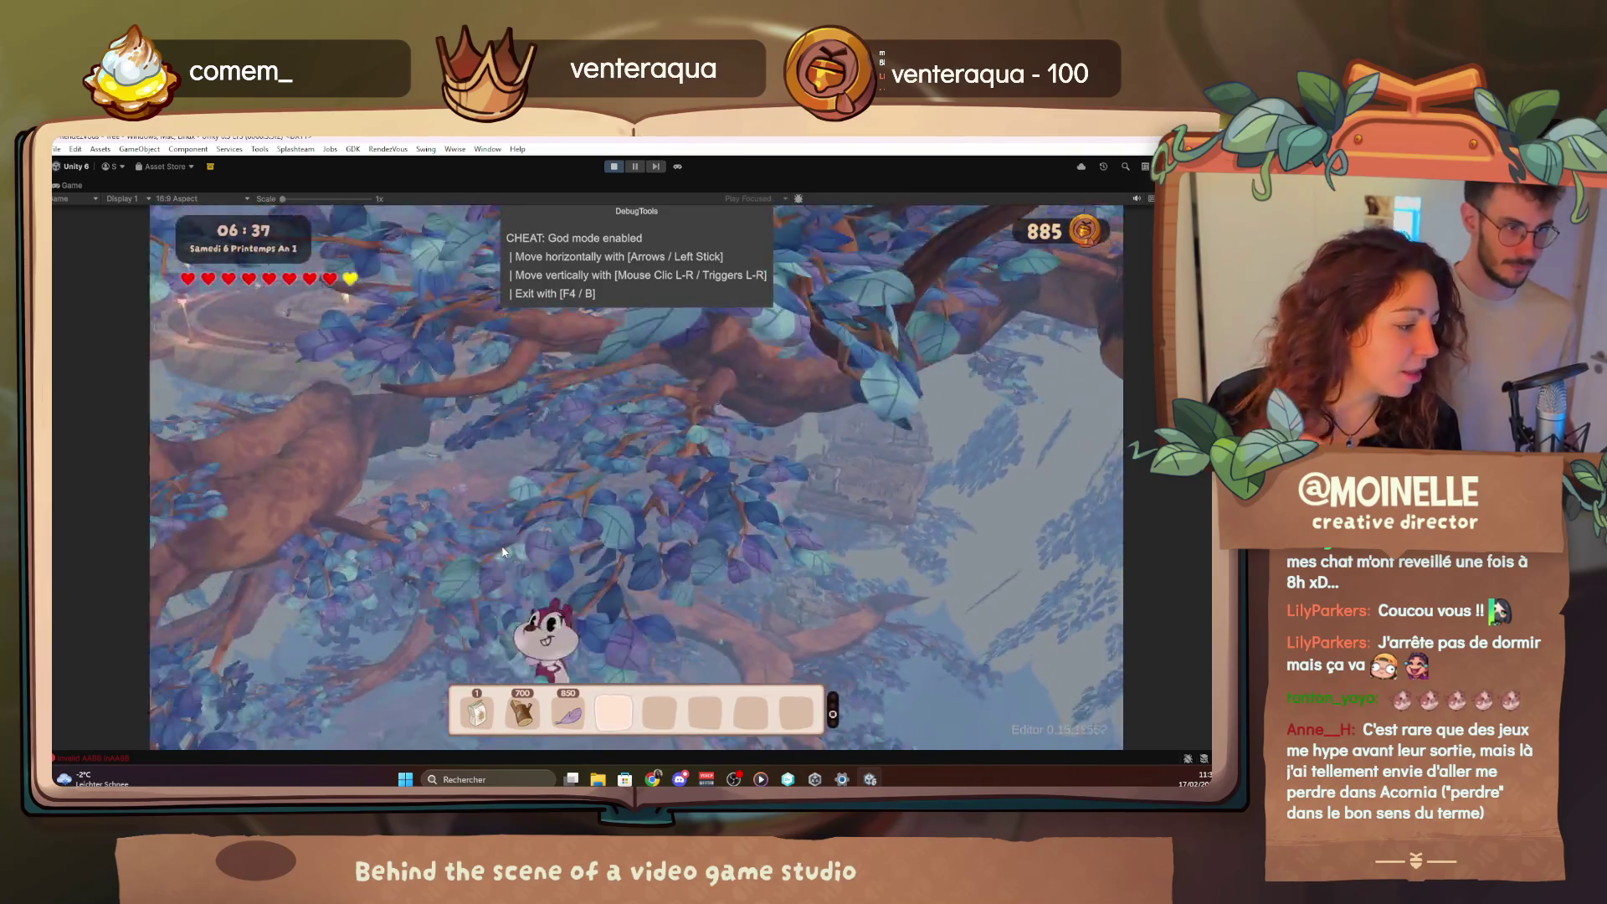
{"action": "key", "text": "Right"}
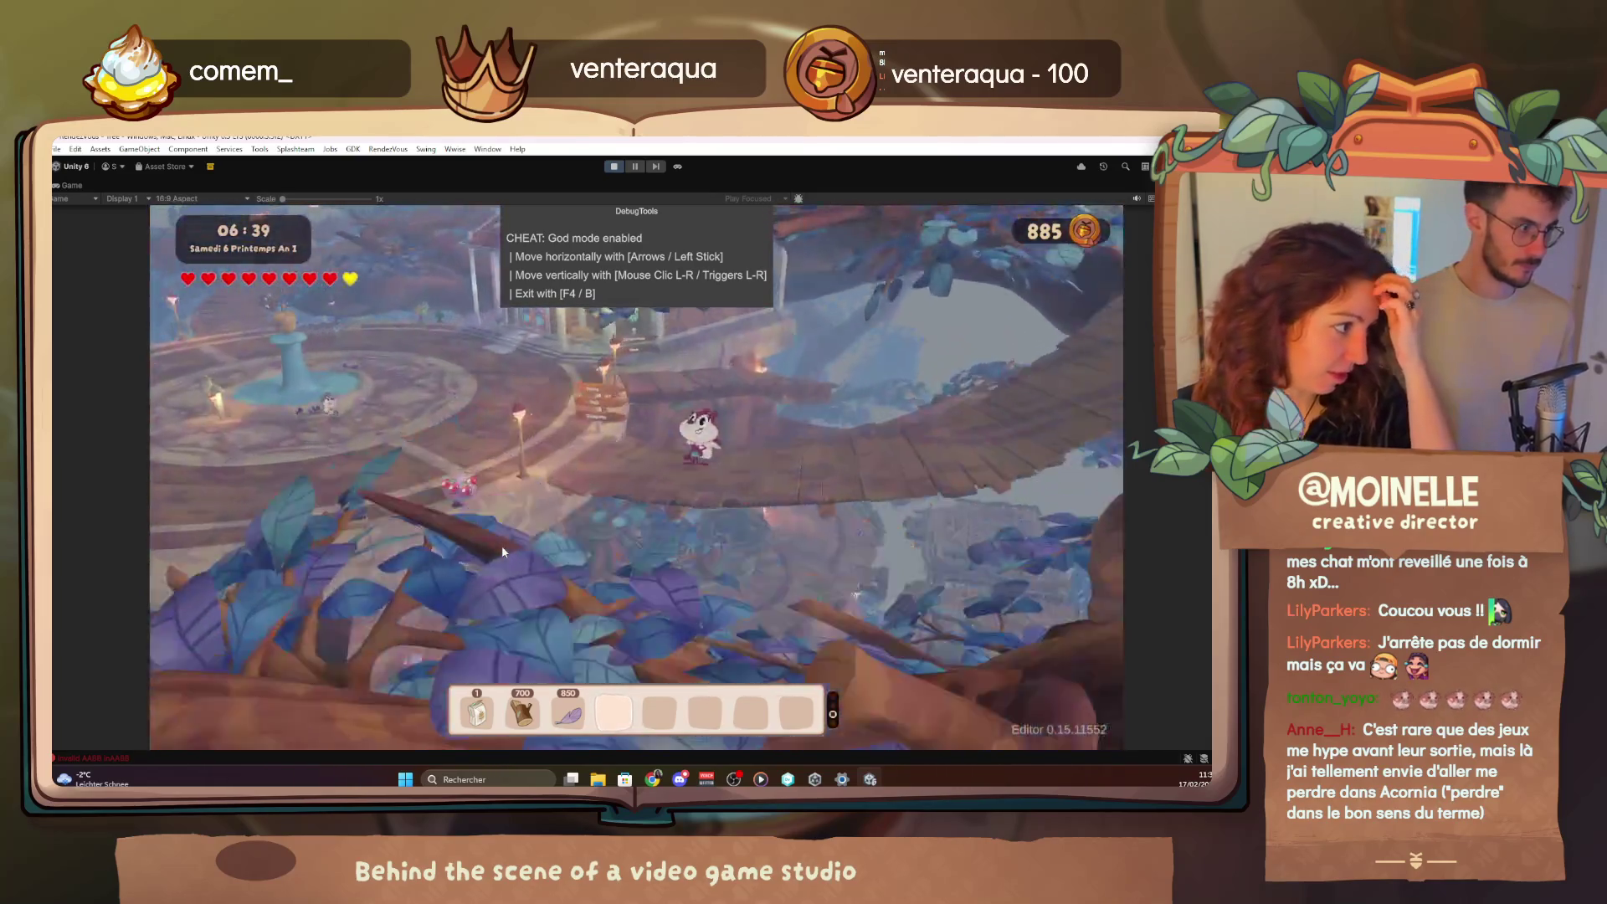
{"action": "key", "text": "Up"}
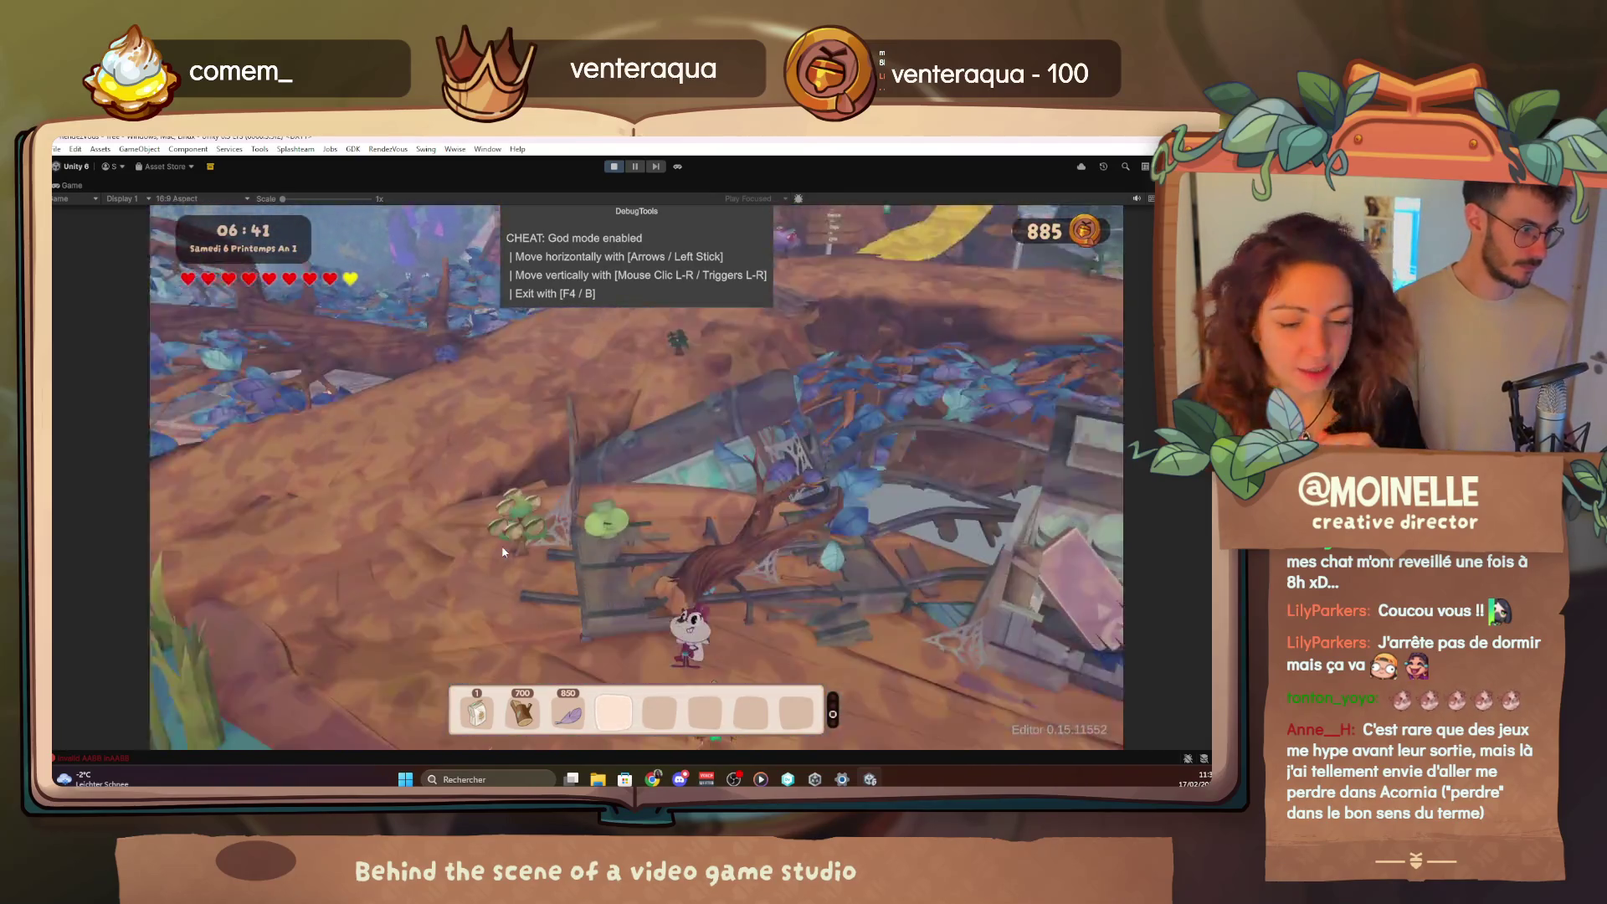
{"action": "key", "text": "F4"}
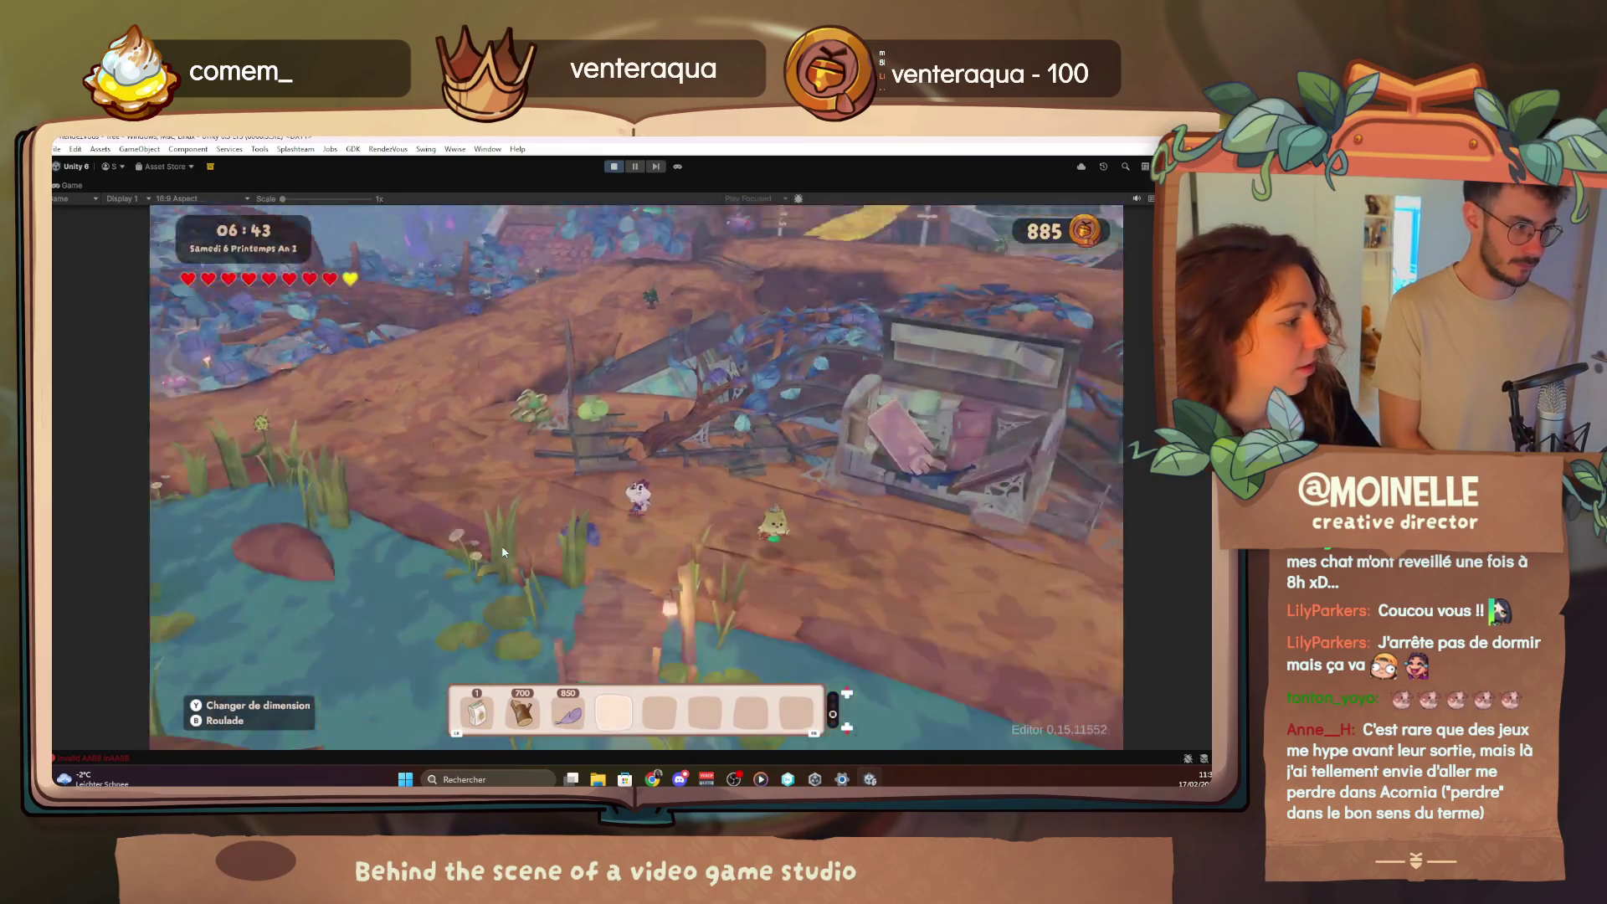
Check the tree map, then rise in god mode through the canopy to a higher village platform
{"action": "key", "text": "m"}
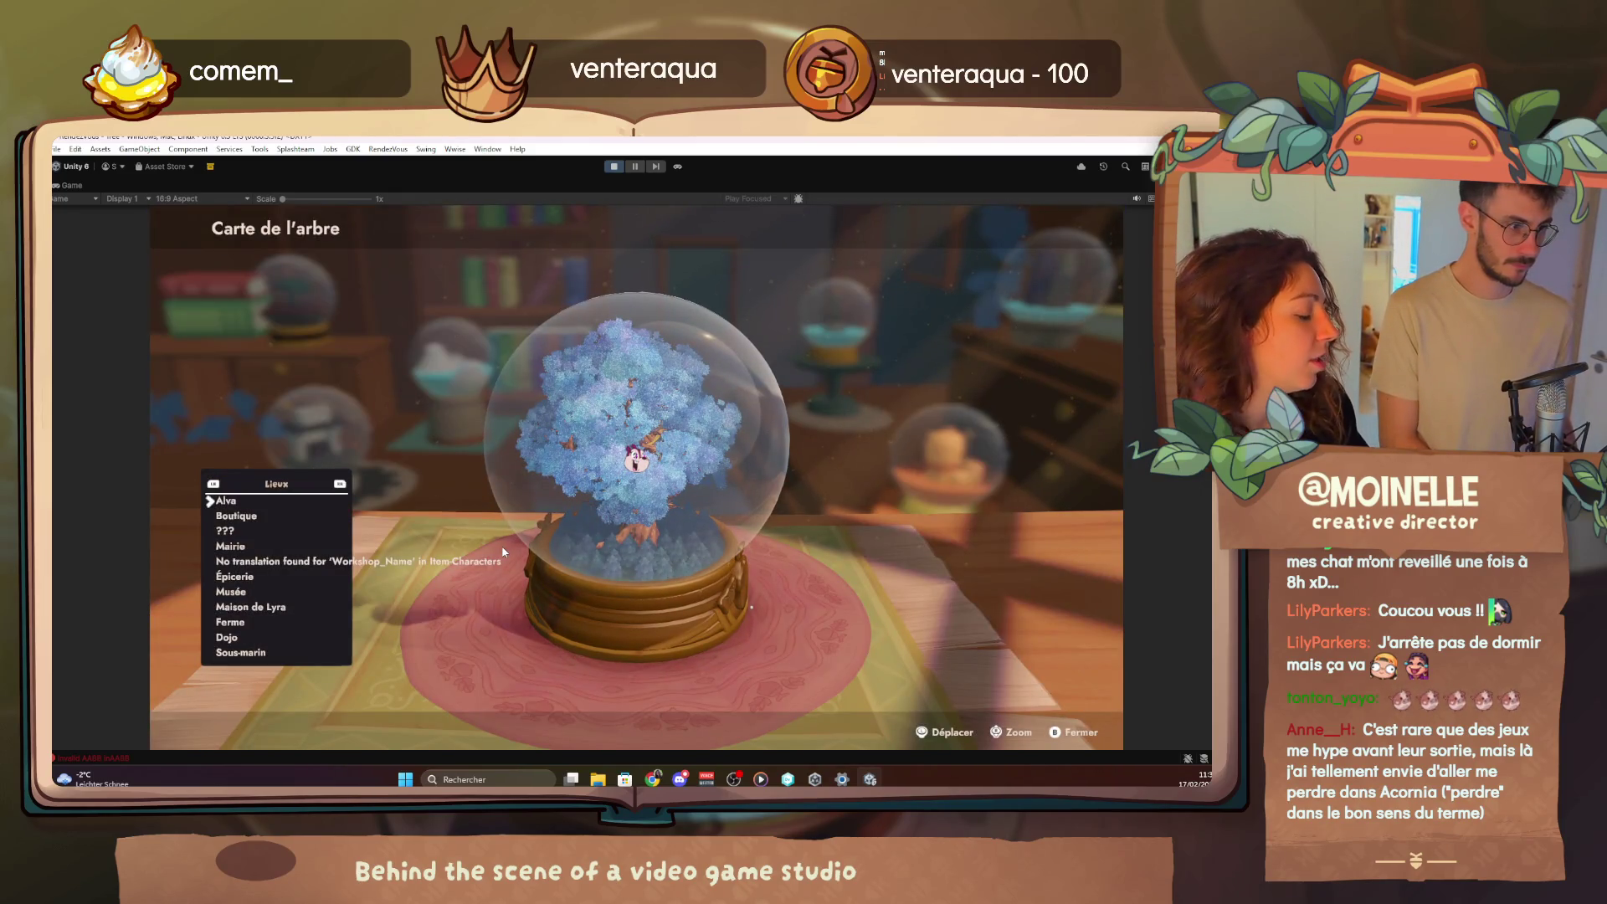
{"action": "key", "text": "Return"}
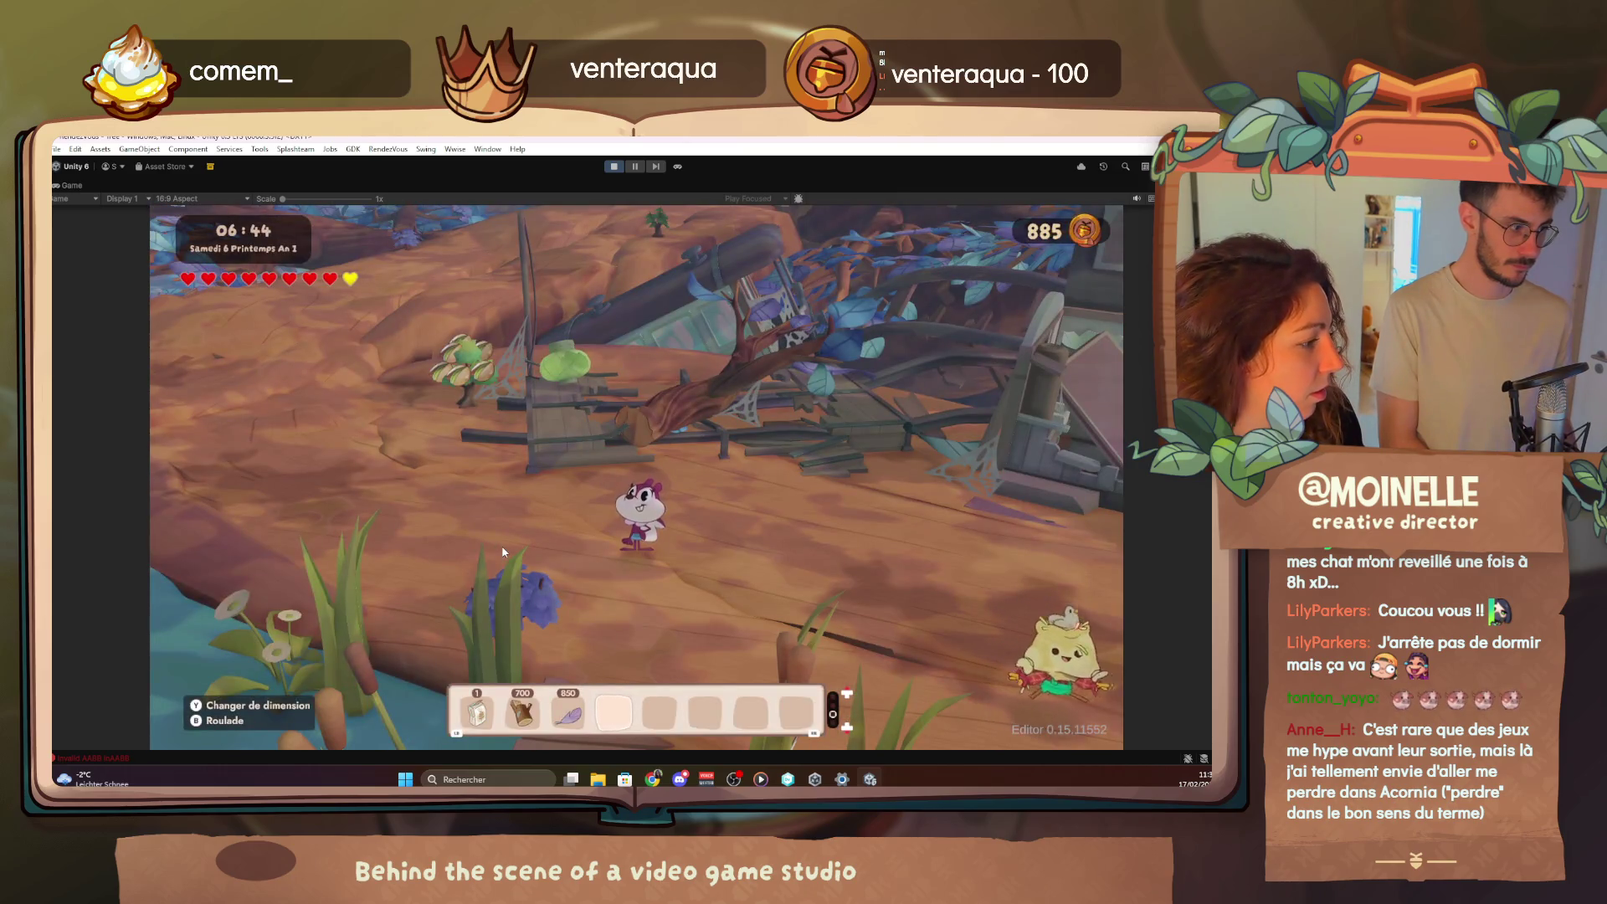
{"action": "key", "text": "F4"}
{"action": "left_click", "coordinate": [503, 551]}
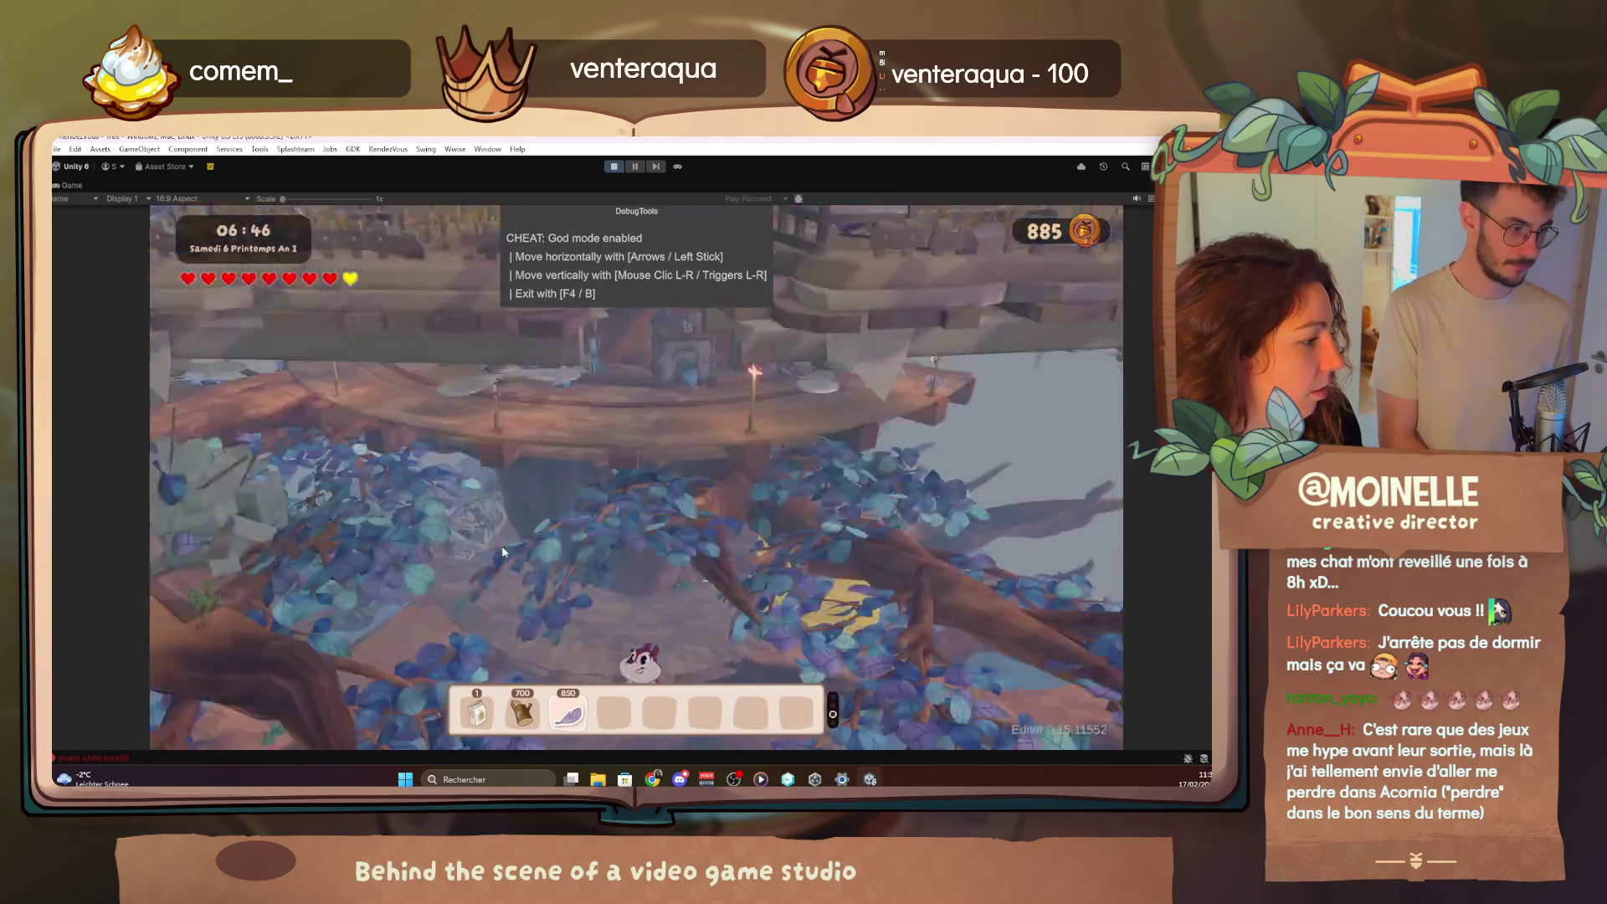
{"action": "left_click", "coordinate": [501, 545]}
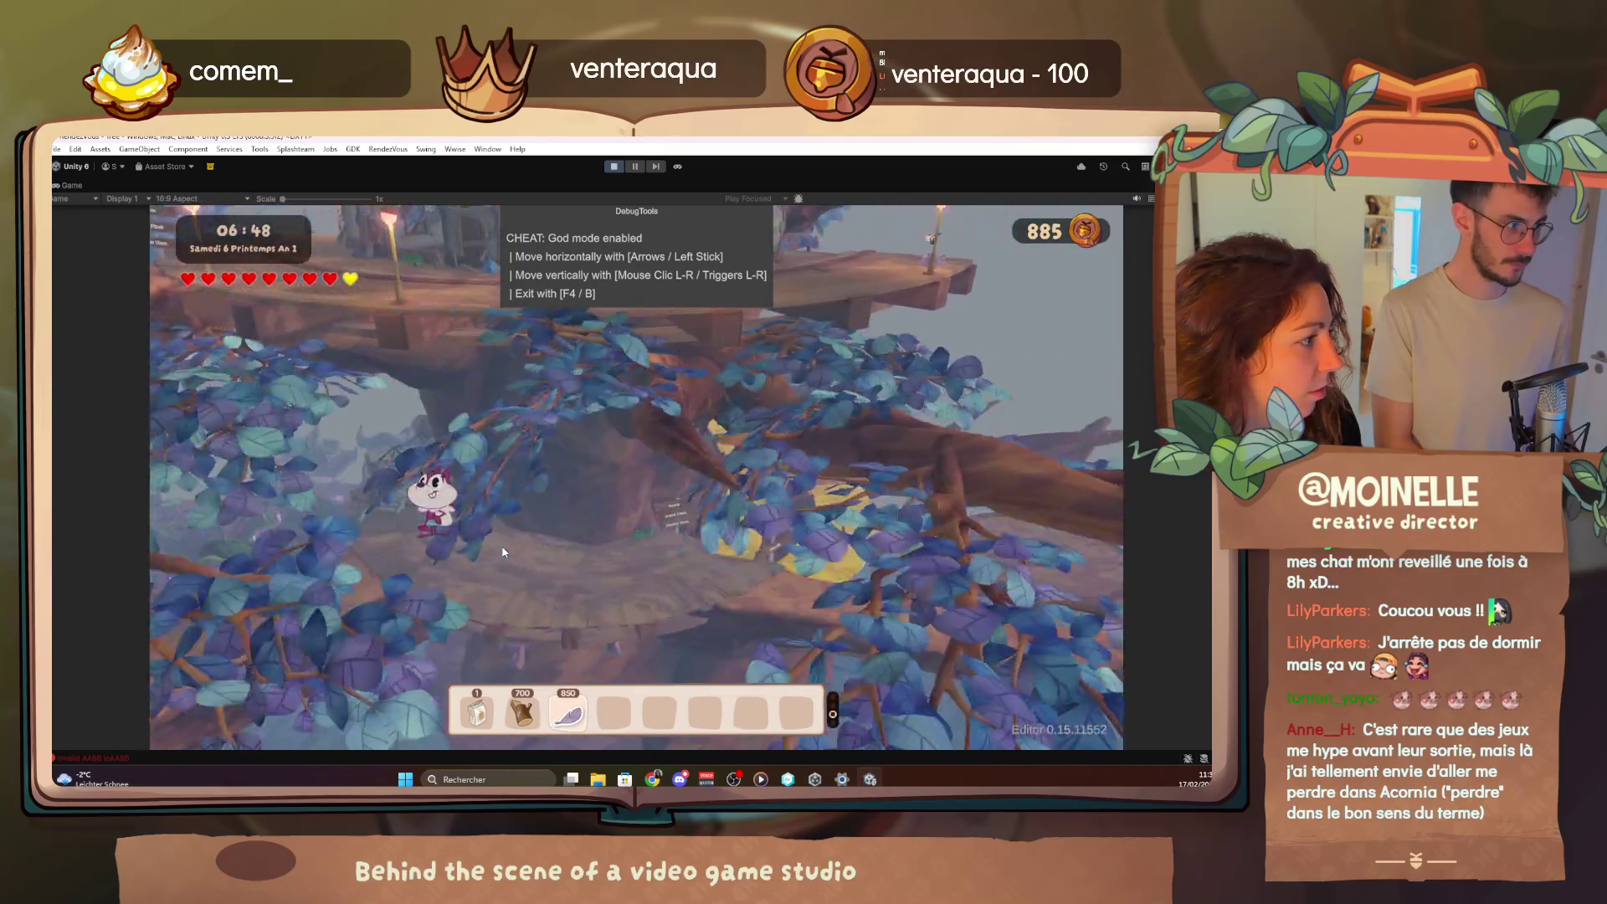
{"action": "left_click", "coordinate": [502, 545]}
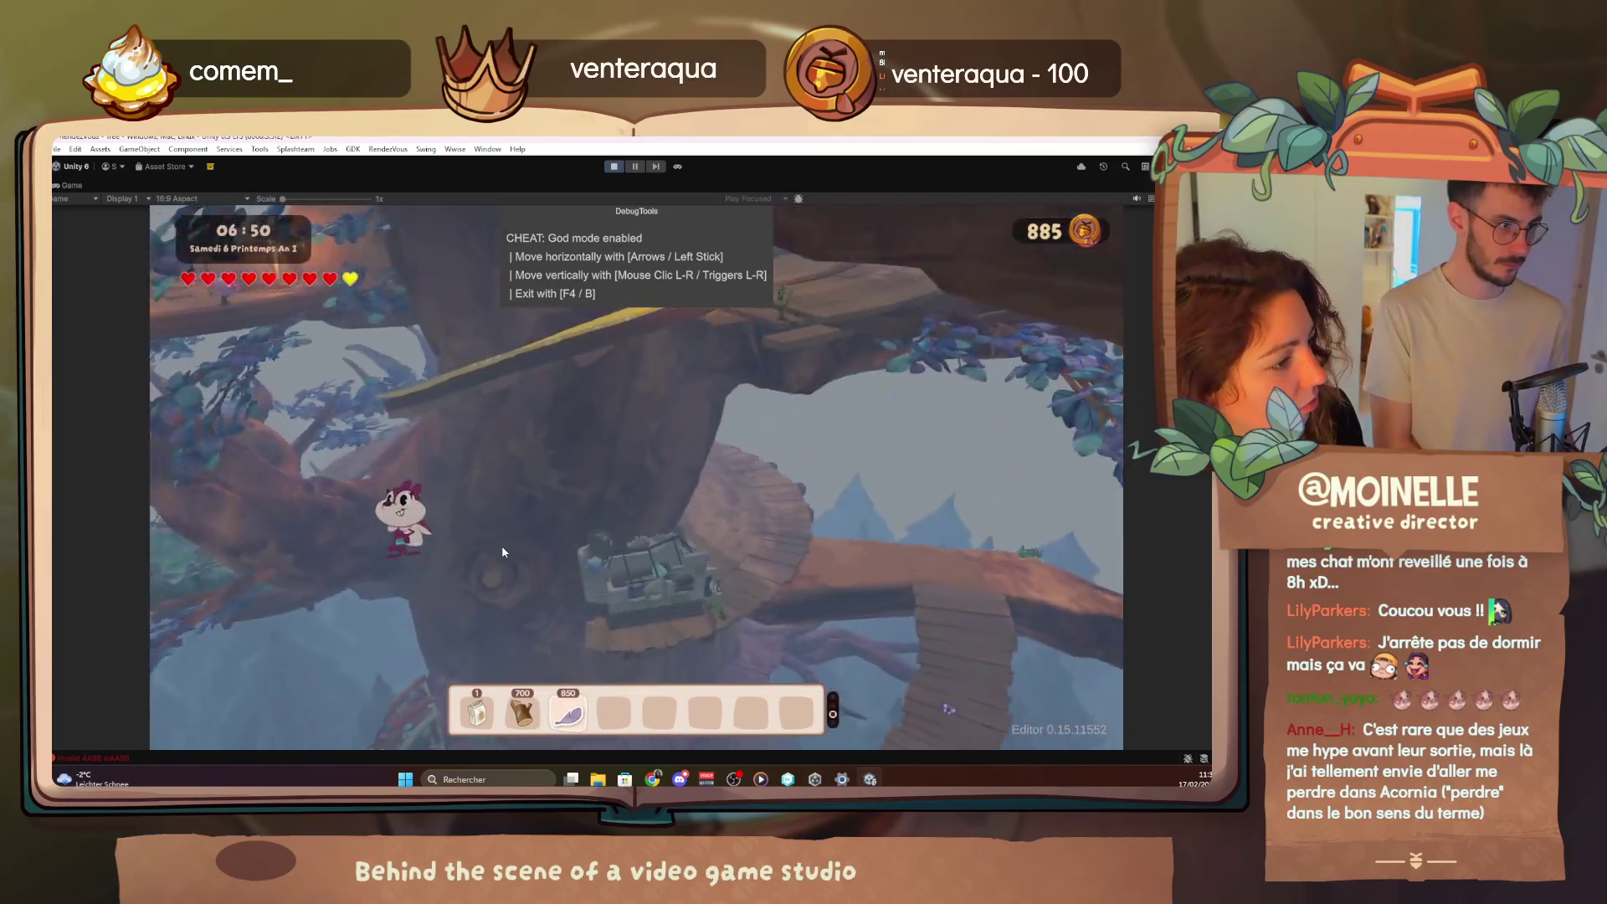
{"action": "key", "text": "F4"}
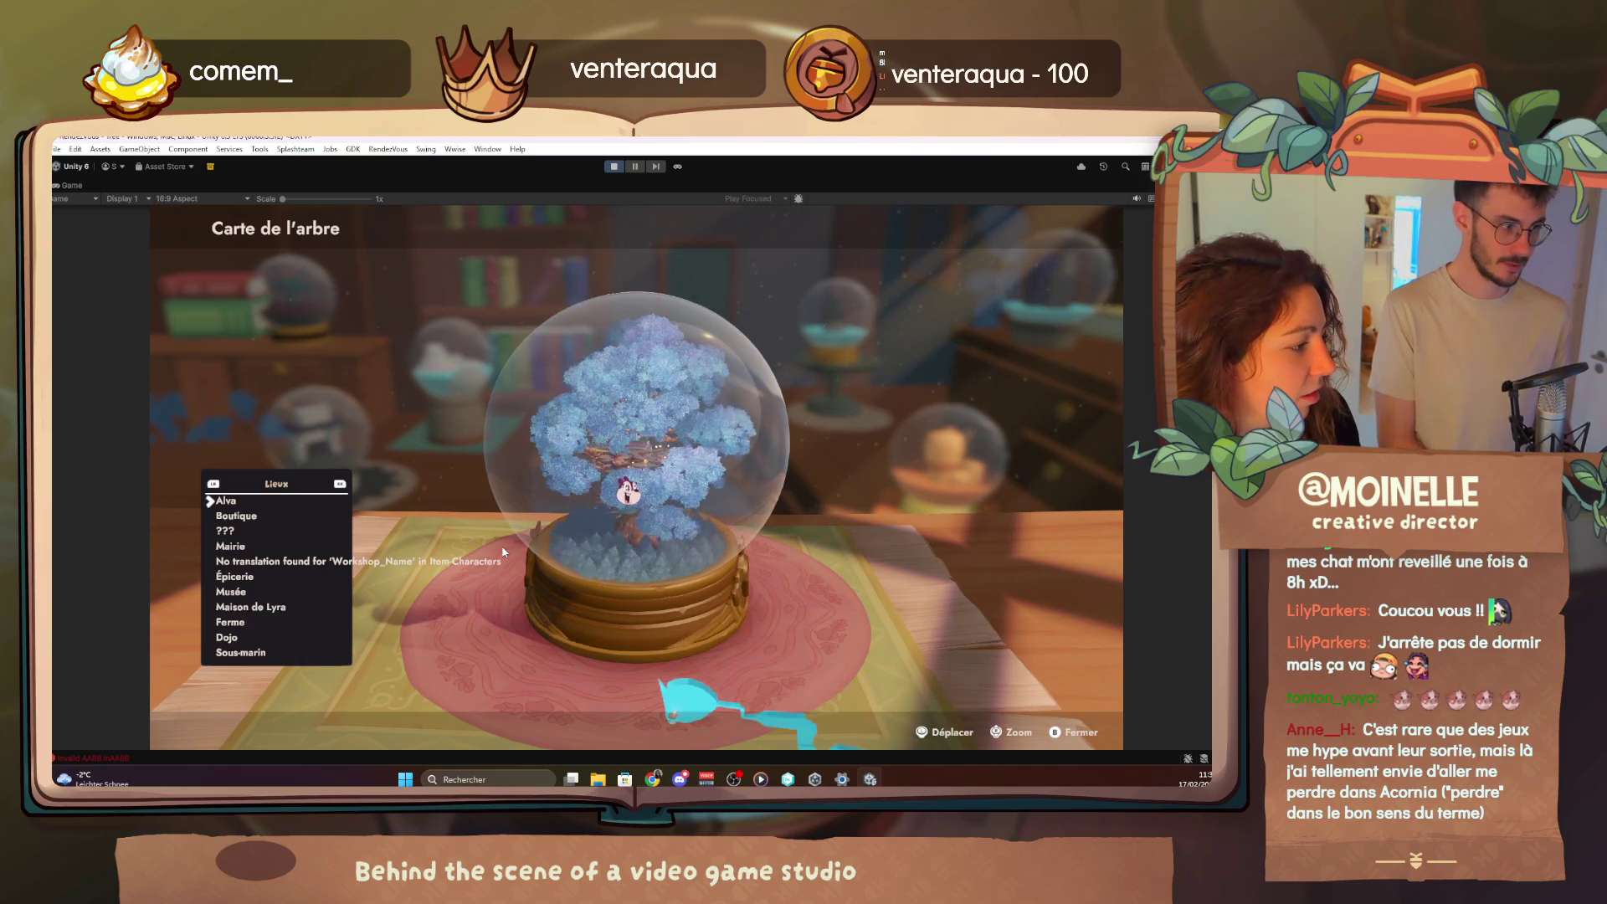
Move the tree map's Lieux selection from Alva down to Boutique
{"action": "key", "text": "Down"}
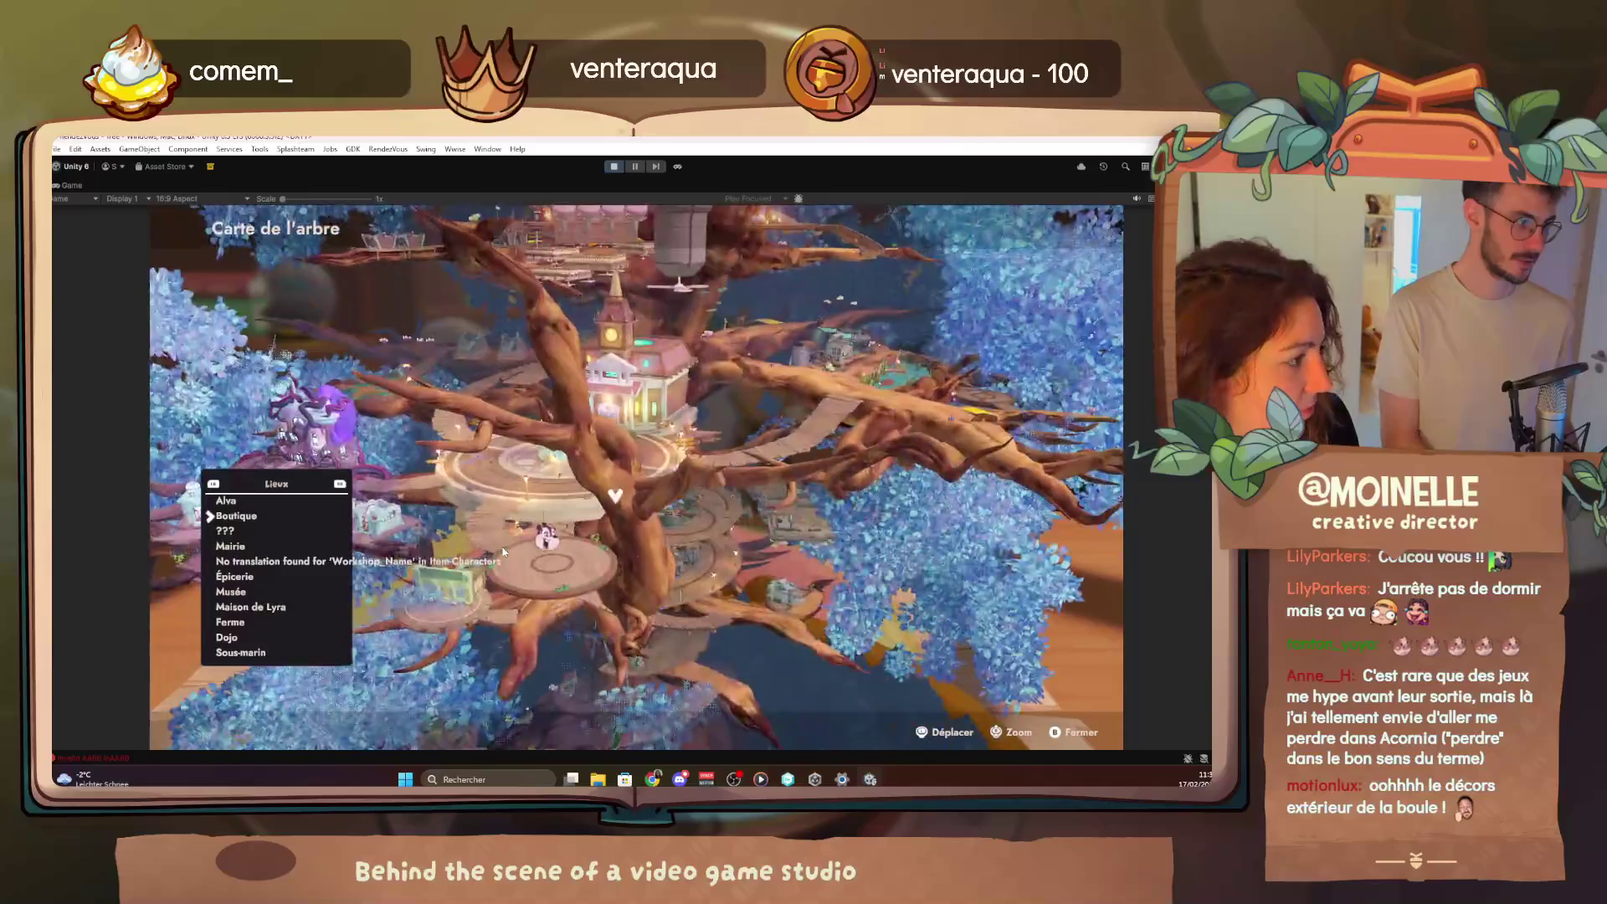
Close the tree map and advance Lun and Hona's opening lines about the Station
{"action": "key", "text": "Escape"}
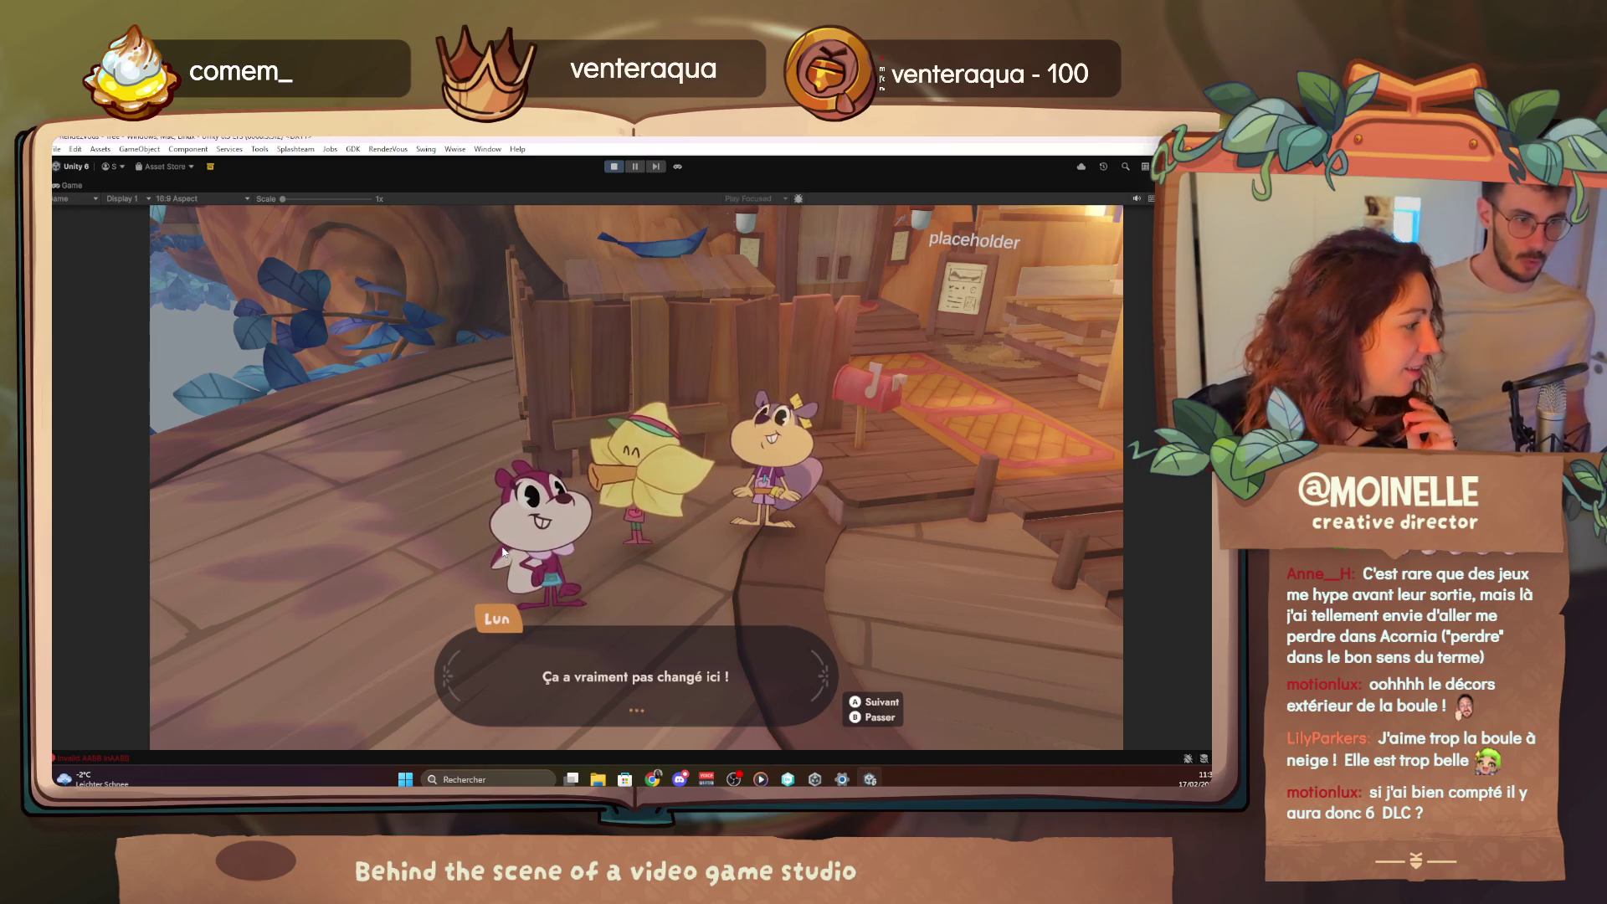
{"action": "key", "text": "space"}
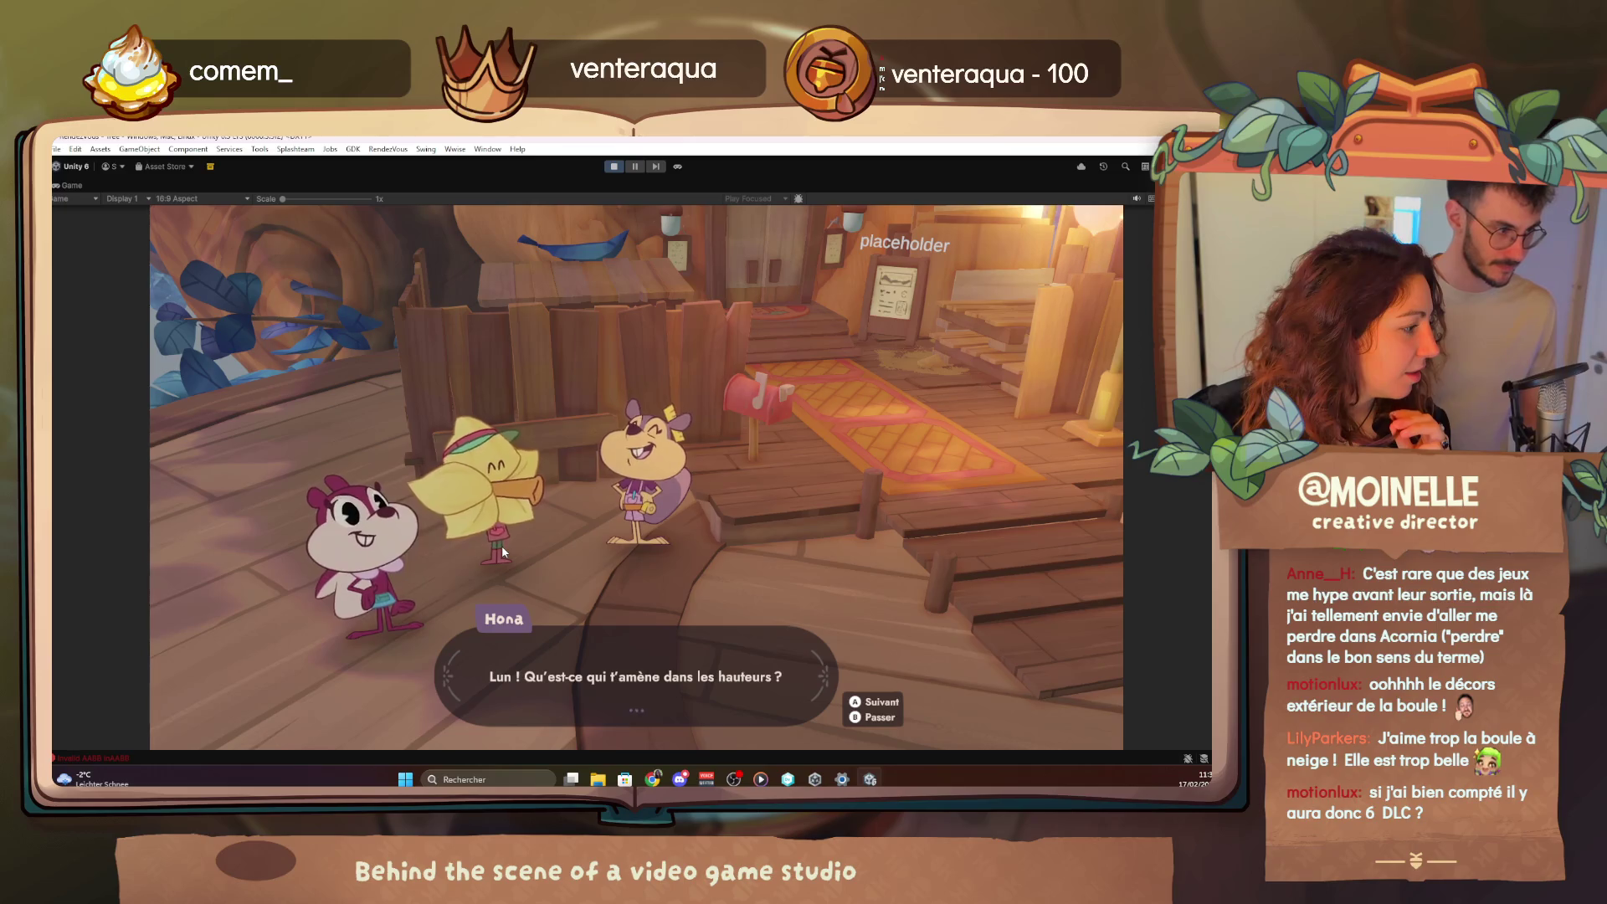
{"action": "key", "text": "space"}
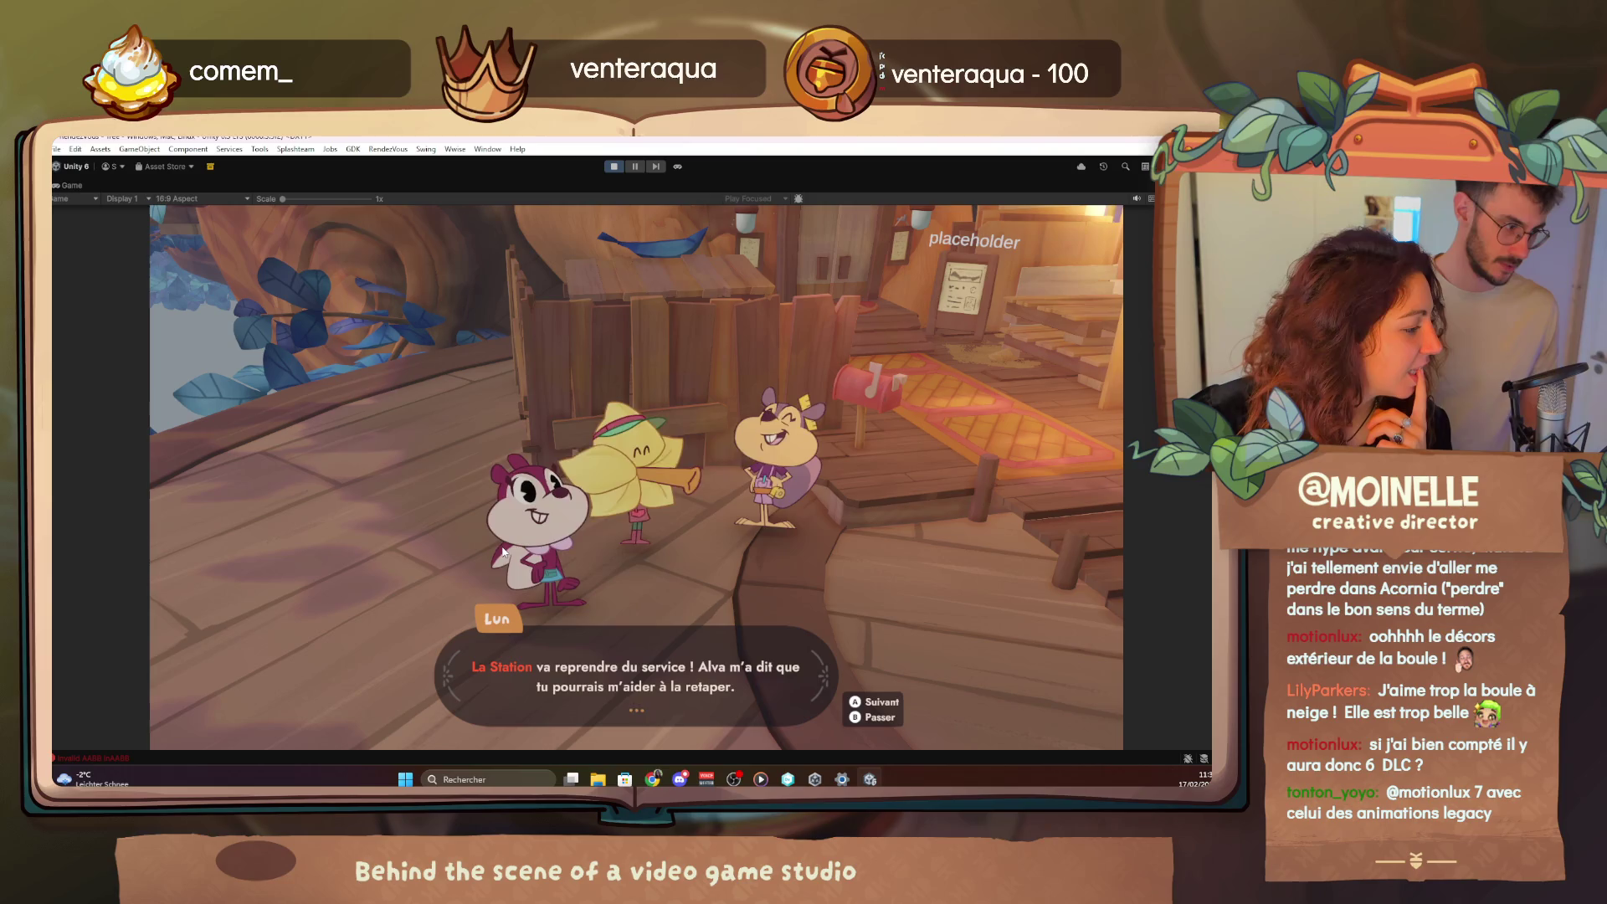
{"action": "key", "text": "space"}
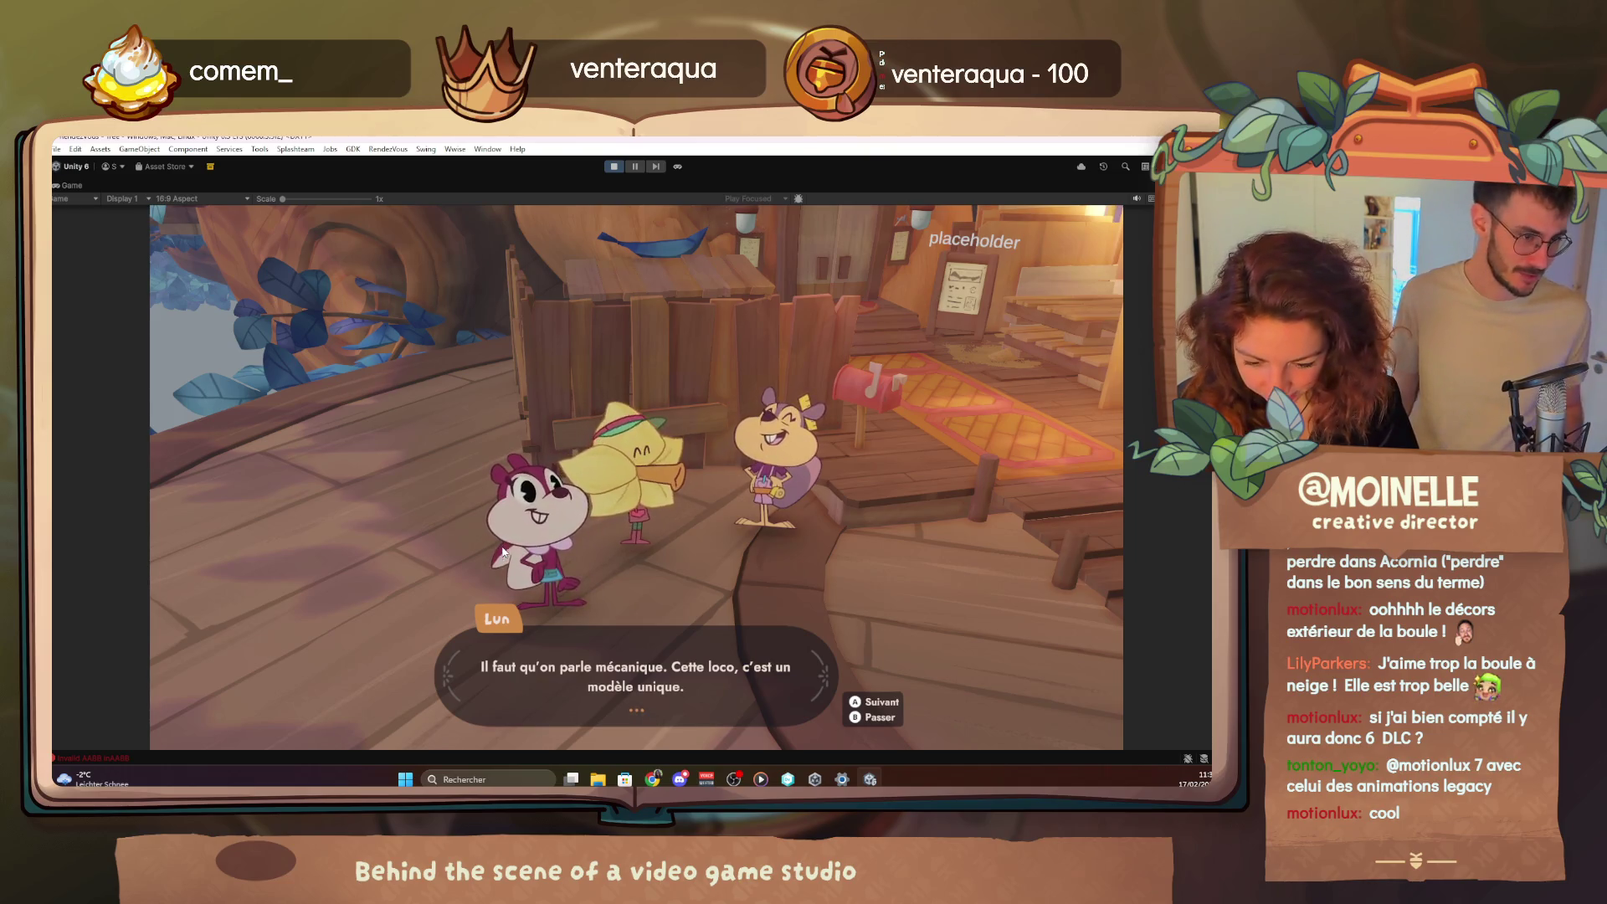
Advance through Lun's rust-coating and sanding instructions to Hona's 'D'accord, c'est noté !'
{"action": "key", "text": "space"}
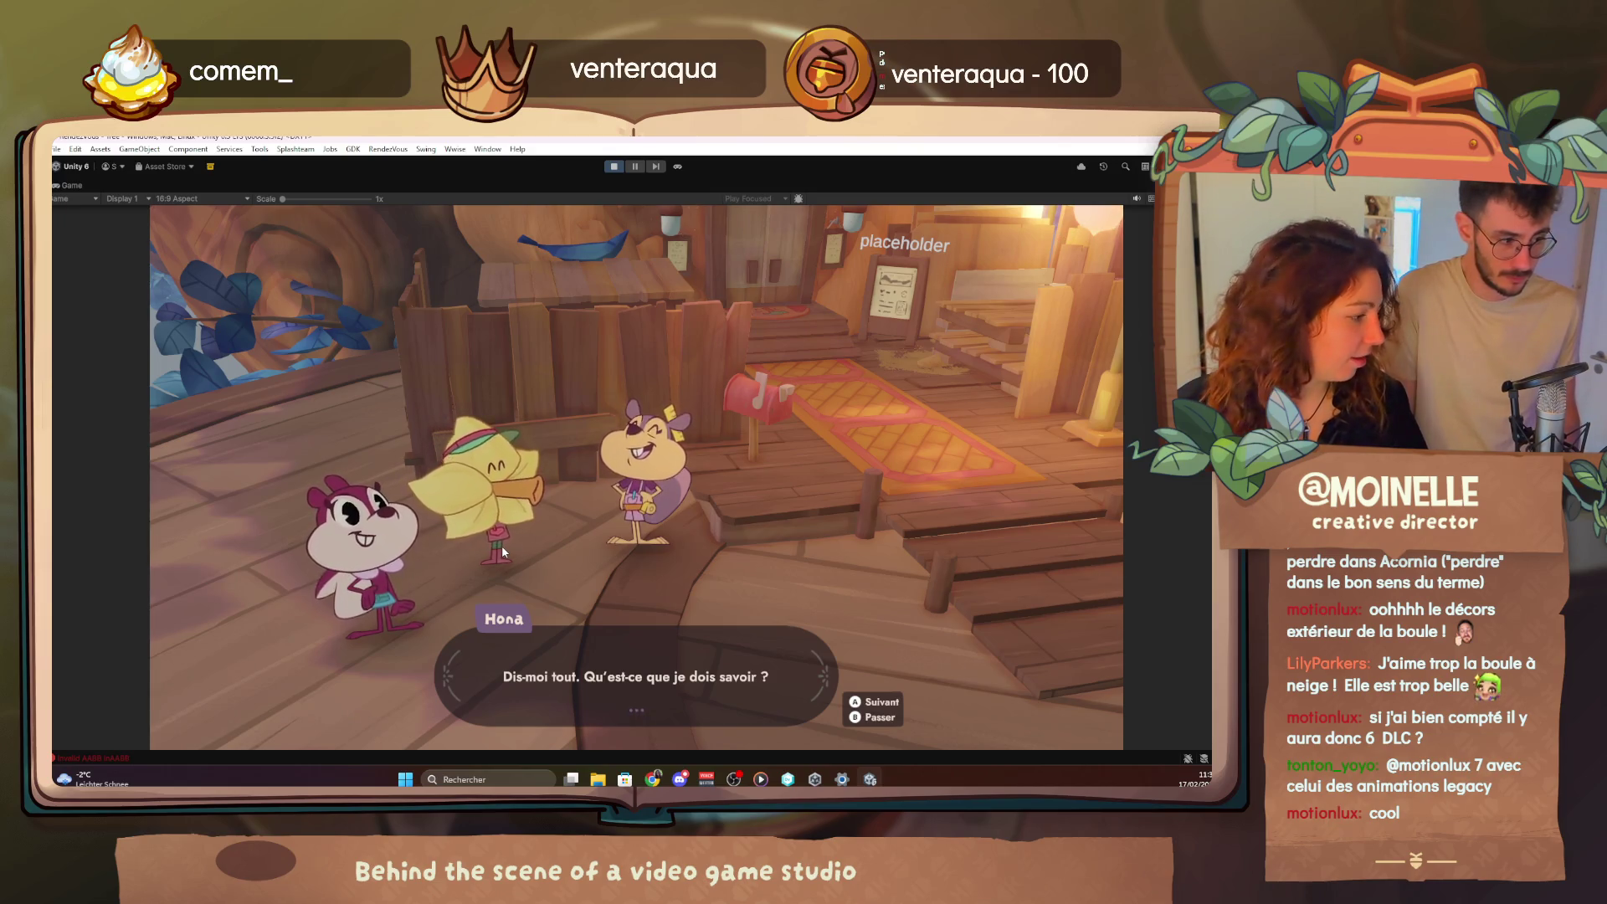
{"action": "key", "text": "space"}
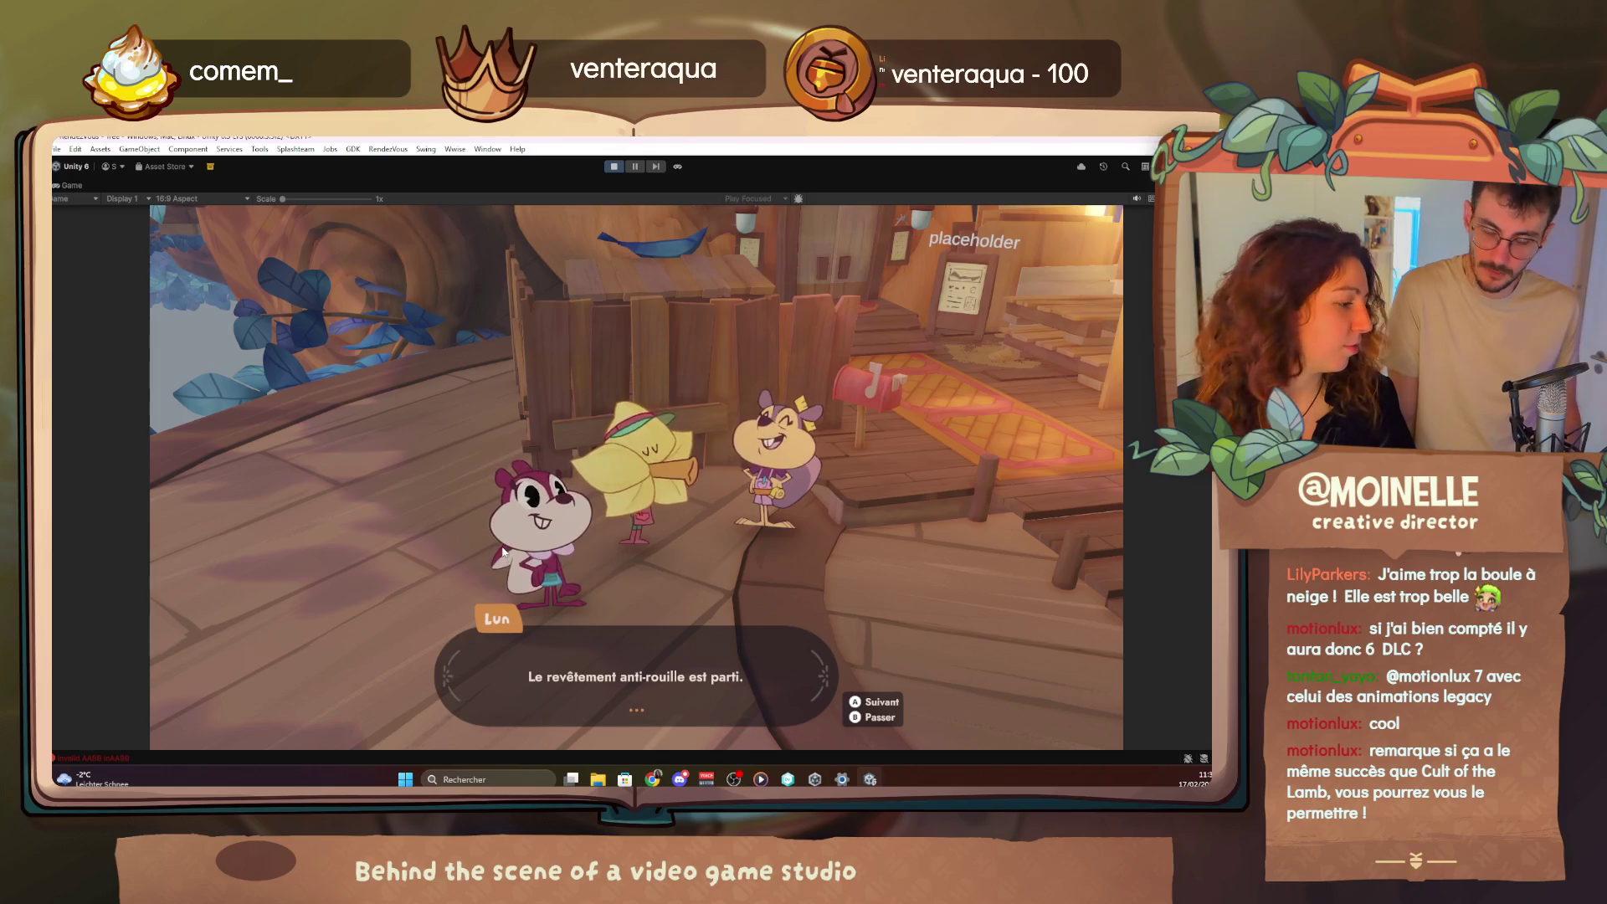
{"action": "key", "text": "space"}
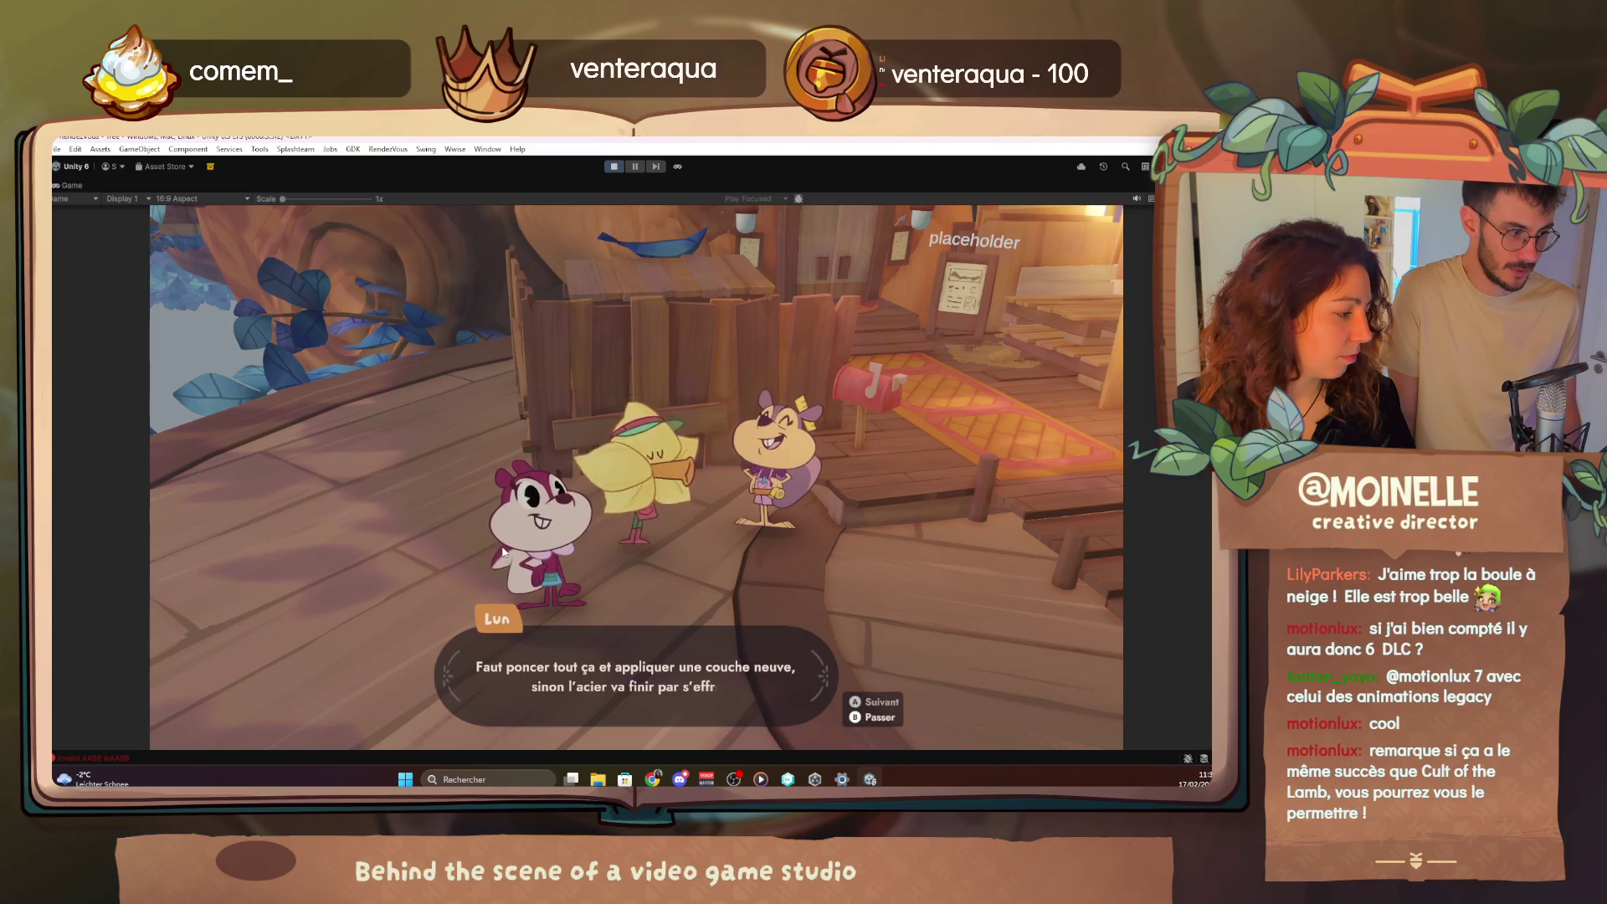
{"action": "key", "text": "space"}
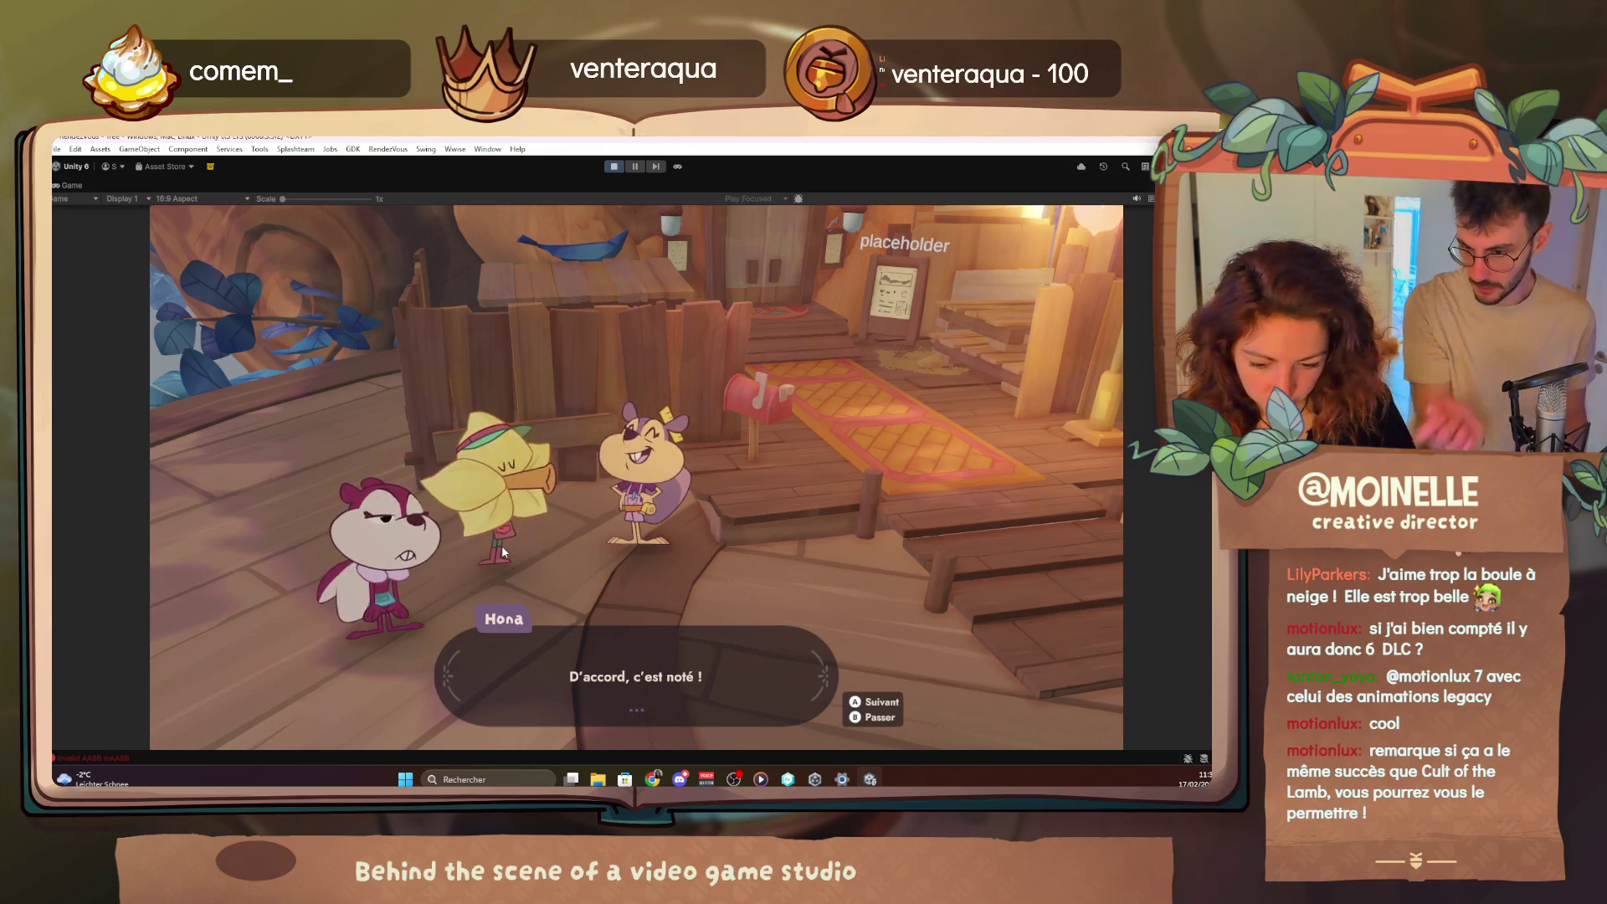
Advance Lun's lines about the seats, repairs and luggage rack with Hona's replies
{"action": "key", "text": "space"}
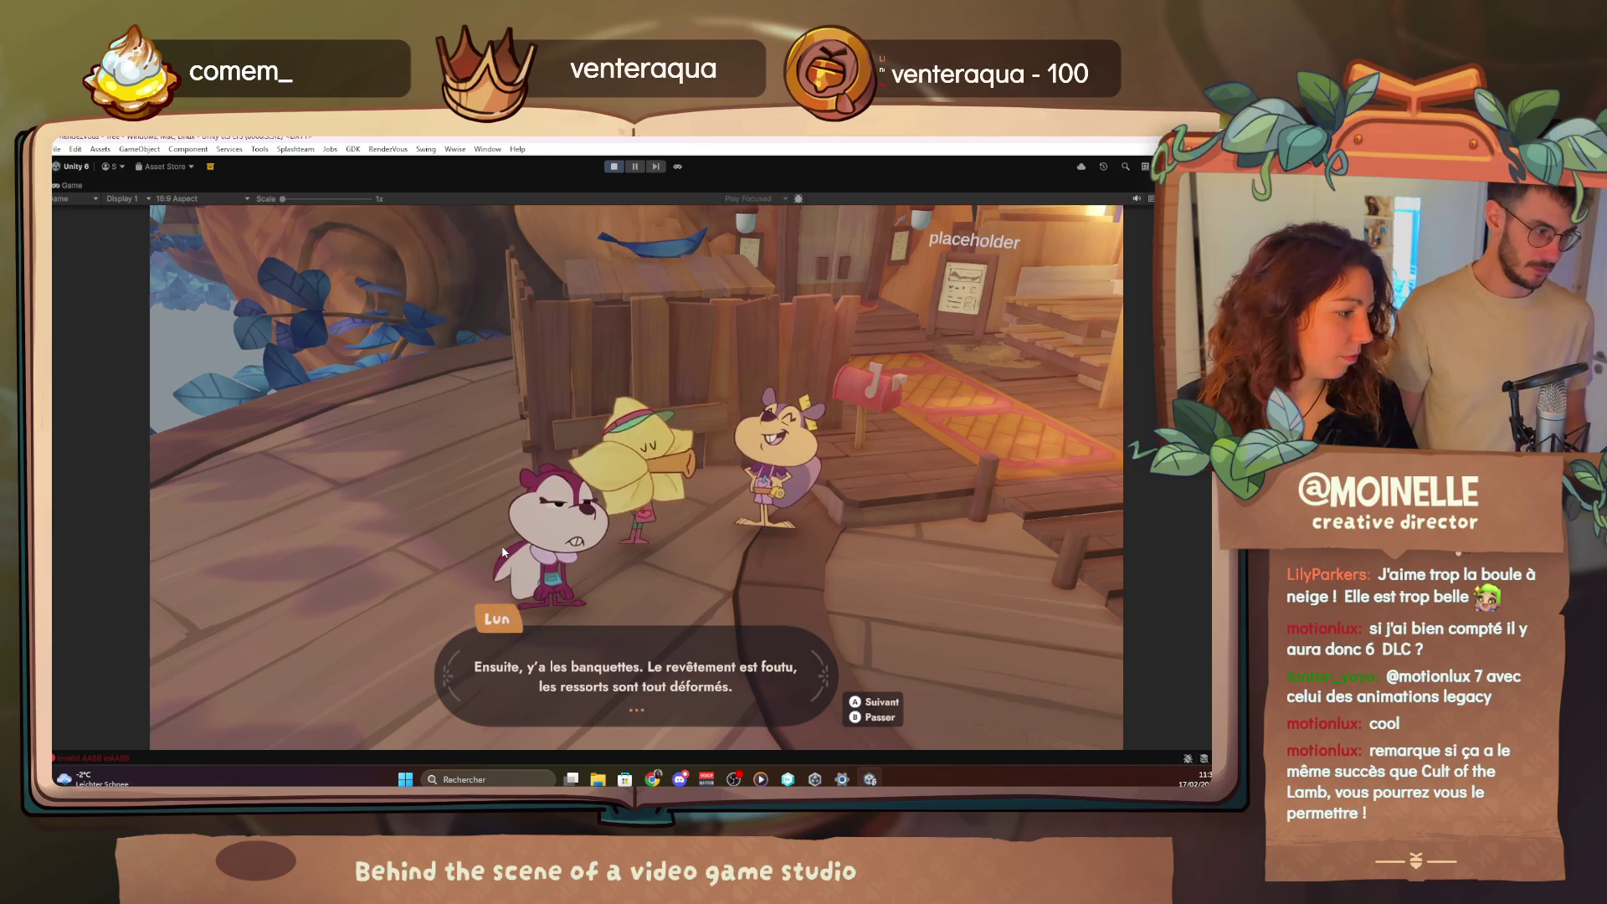
{"action": "key", "text": "space"}
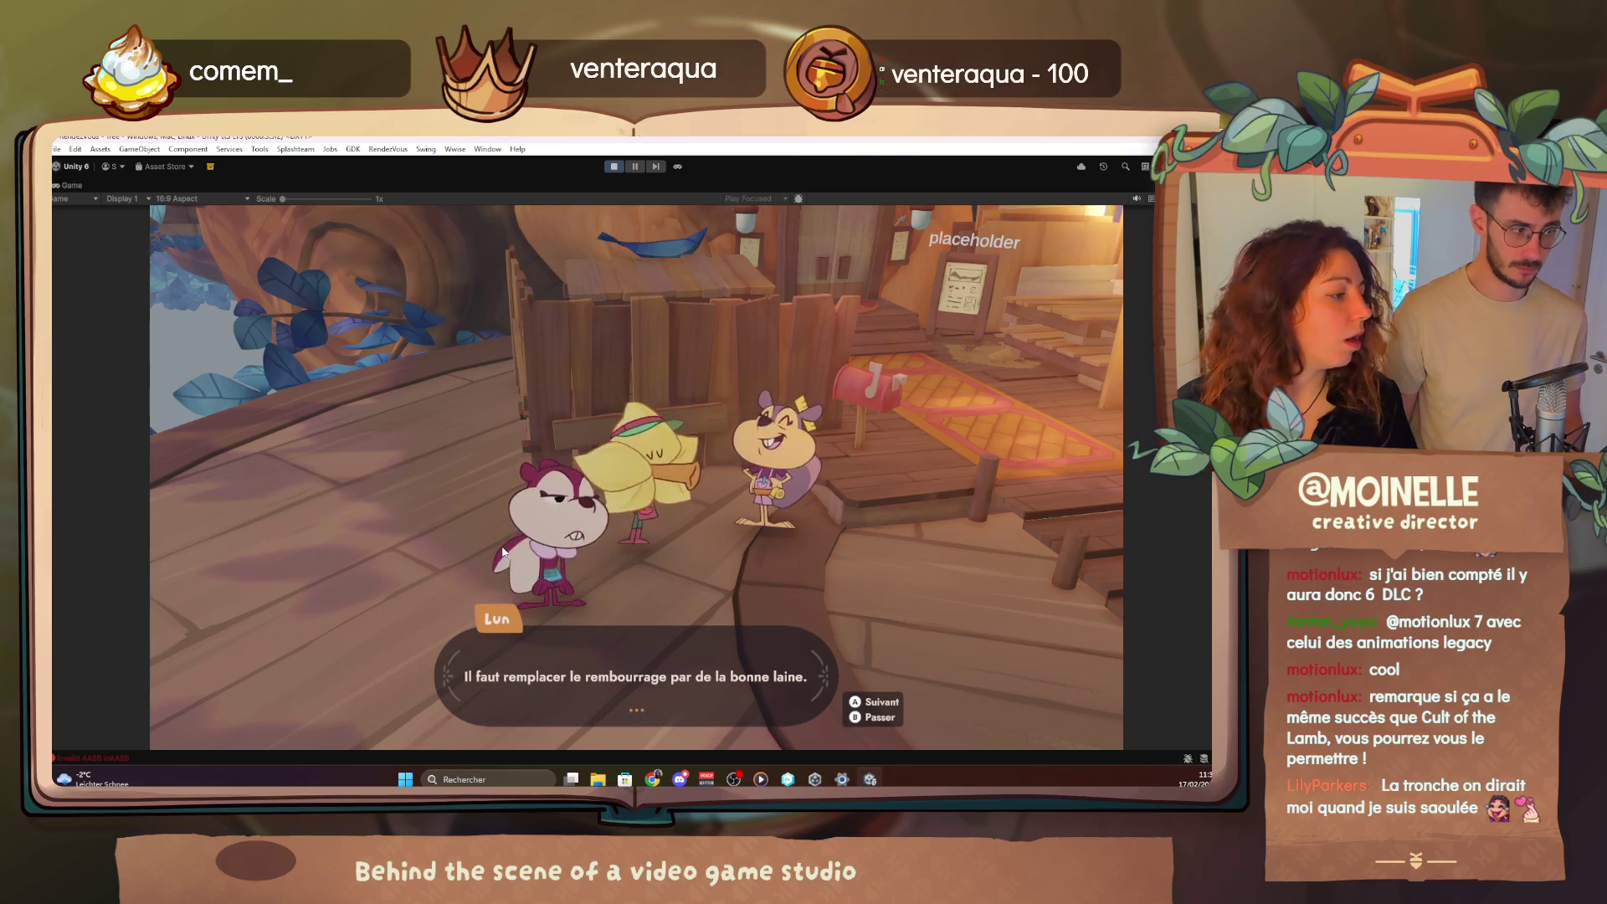
{"action": "left_click", "coordinate": [502, 552]}
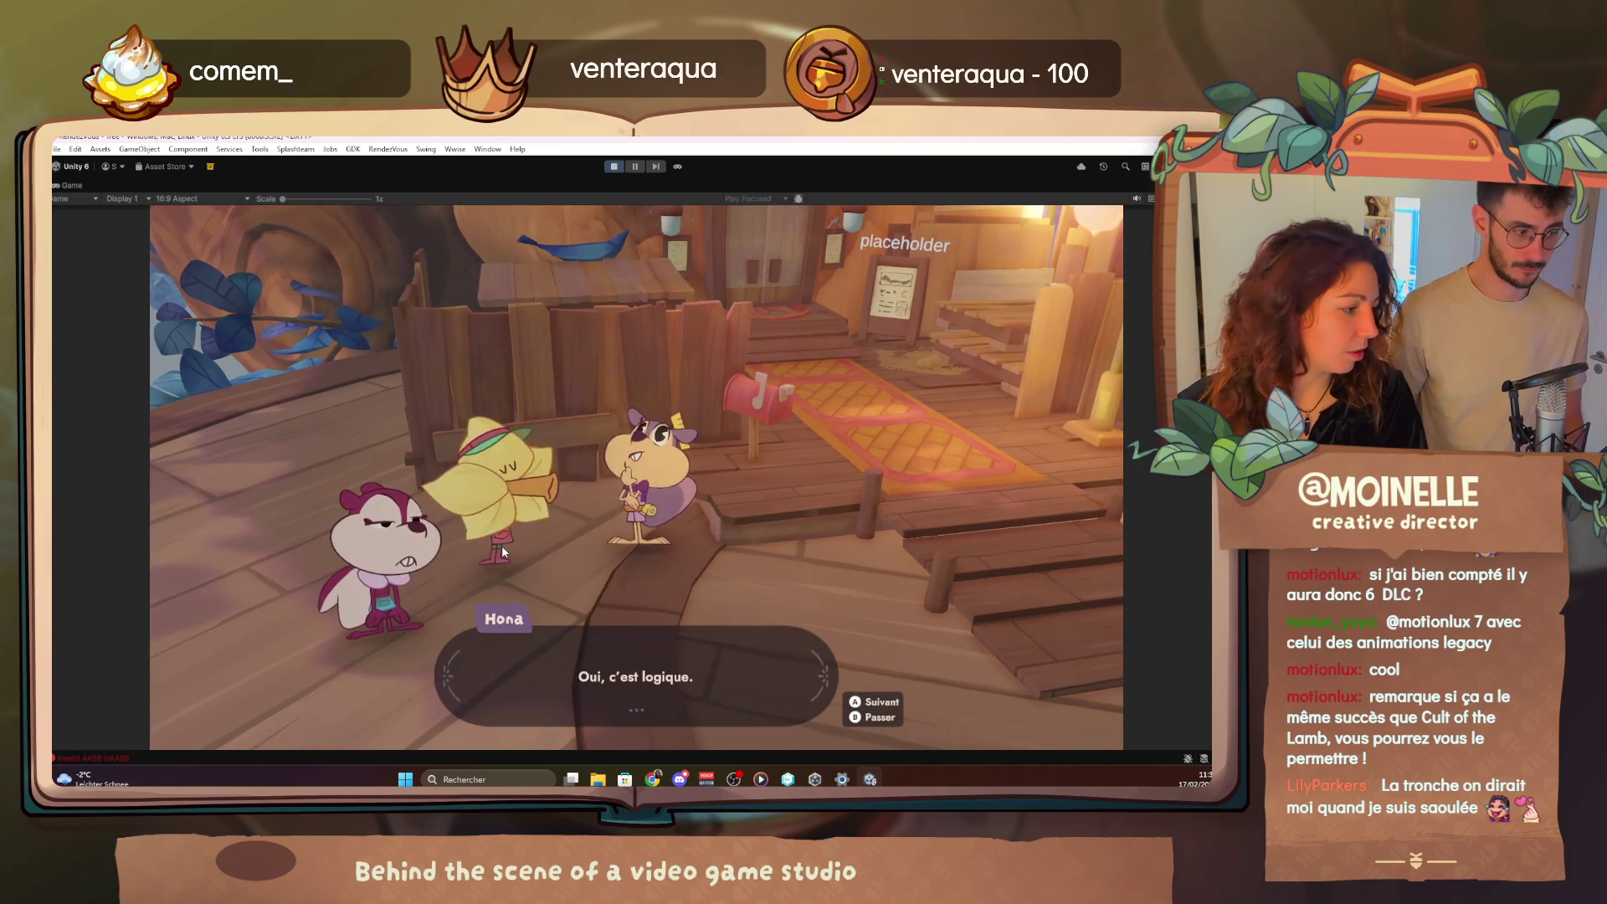
{"action": "left_click", "coordinate": [502, 552]}
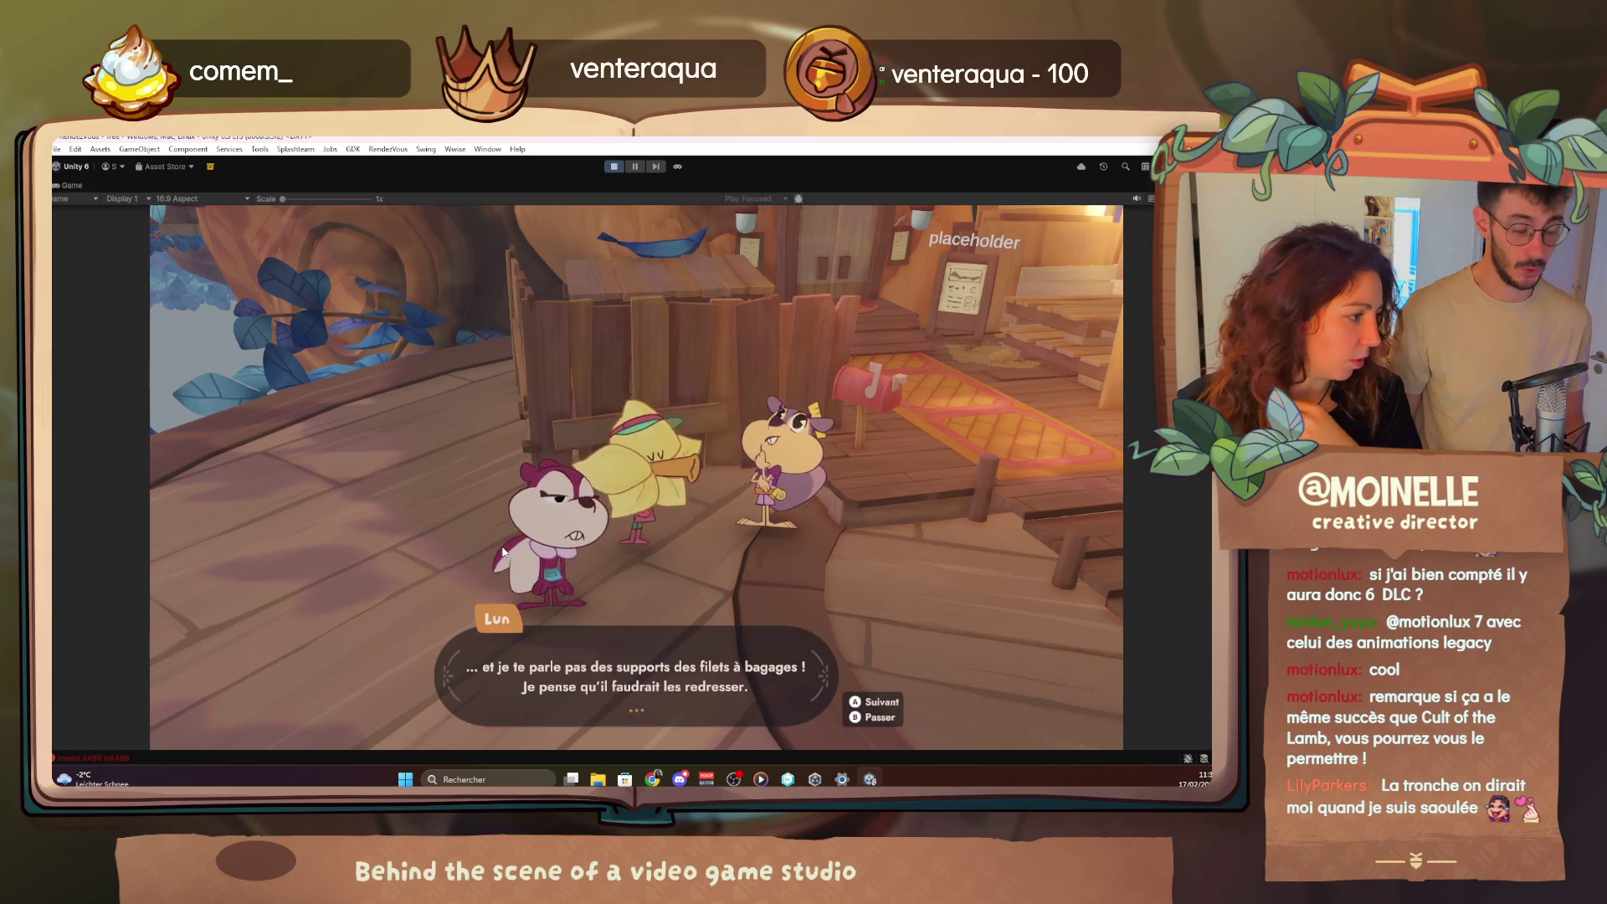
Advance through Hona's and Alva's lines and end the conversation with Lun's closing line
{"action": "left_click", "coordinate": [503, 553]}
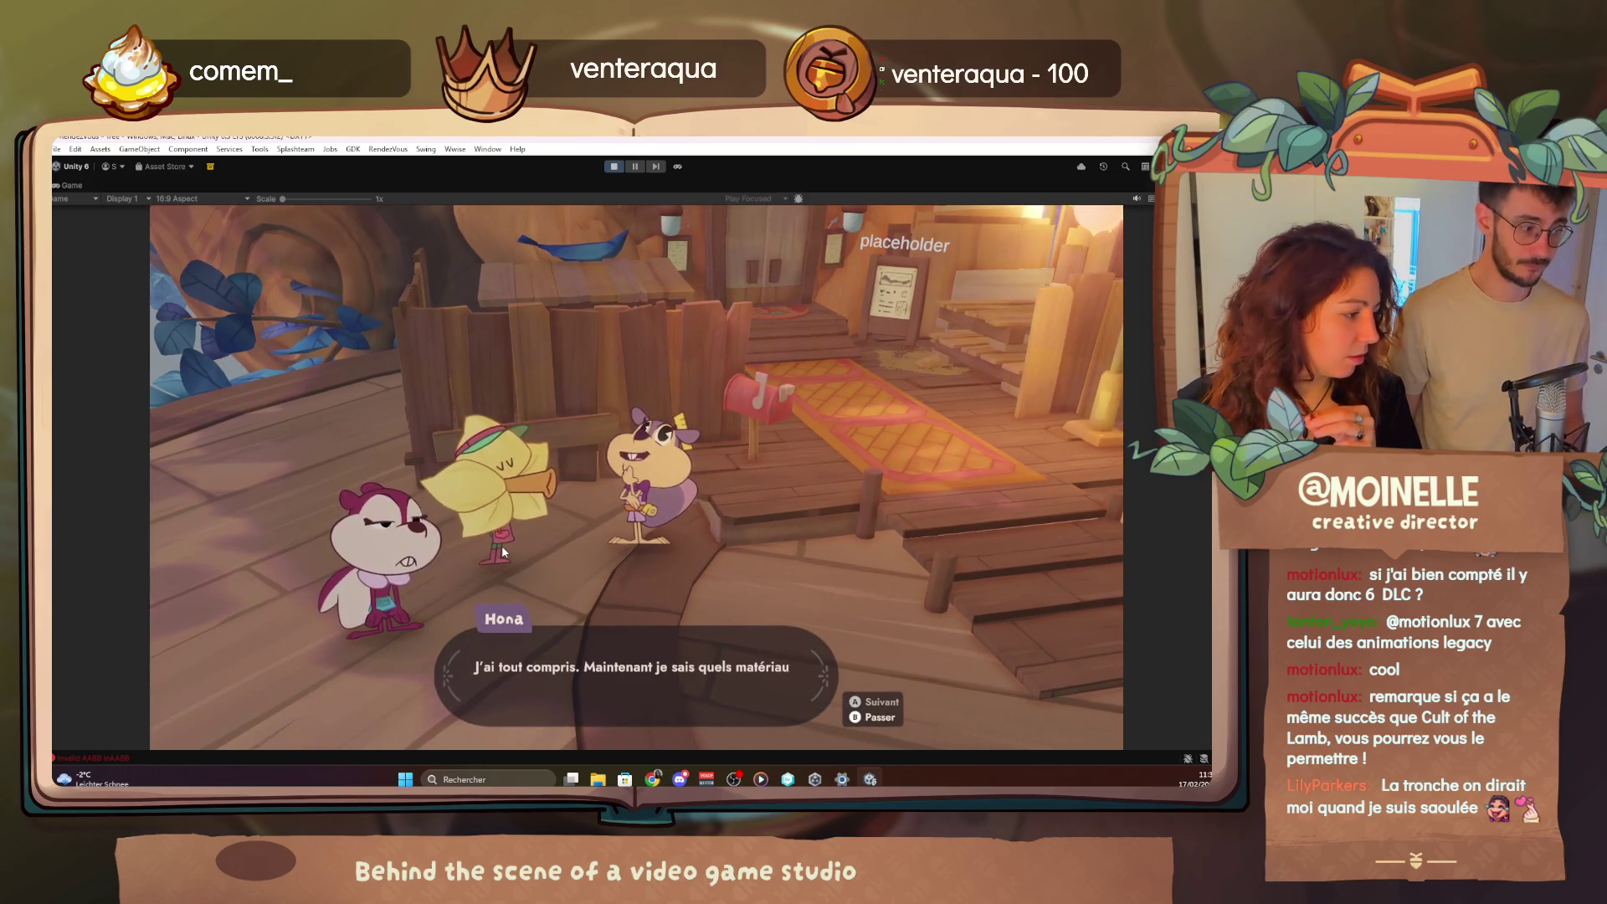
{"action": "left_click", "coordinate": [502, 552]}
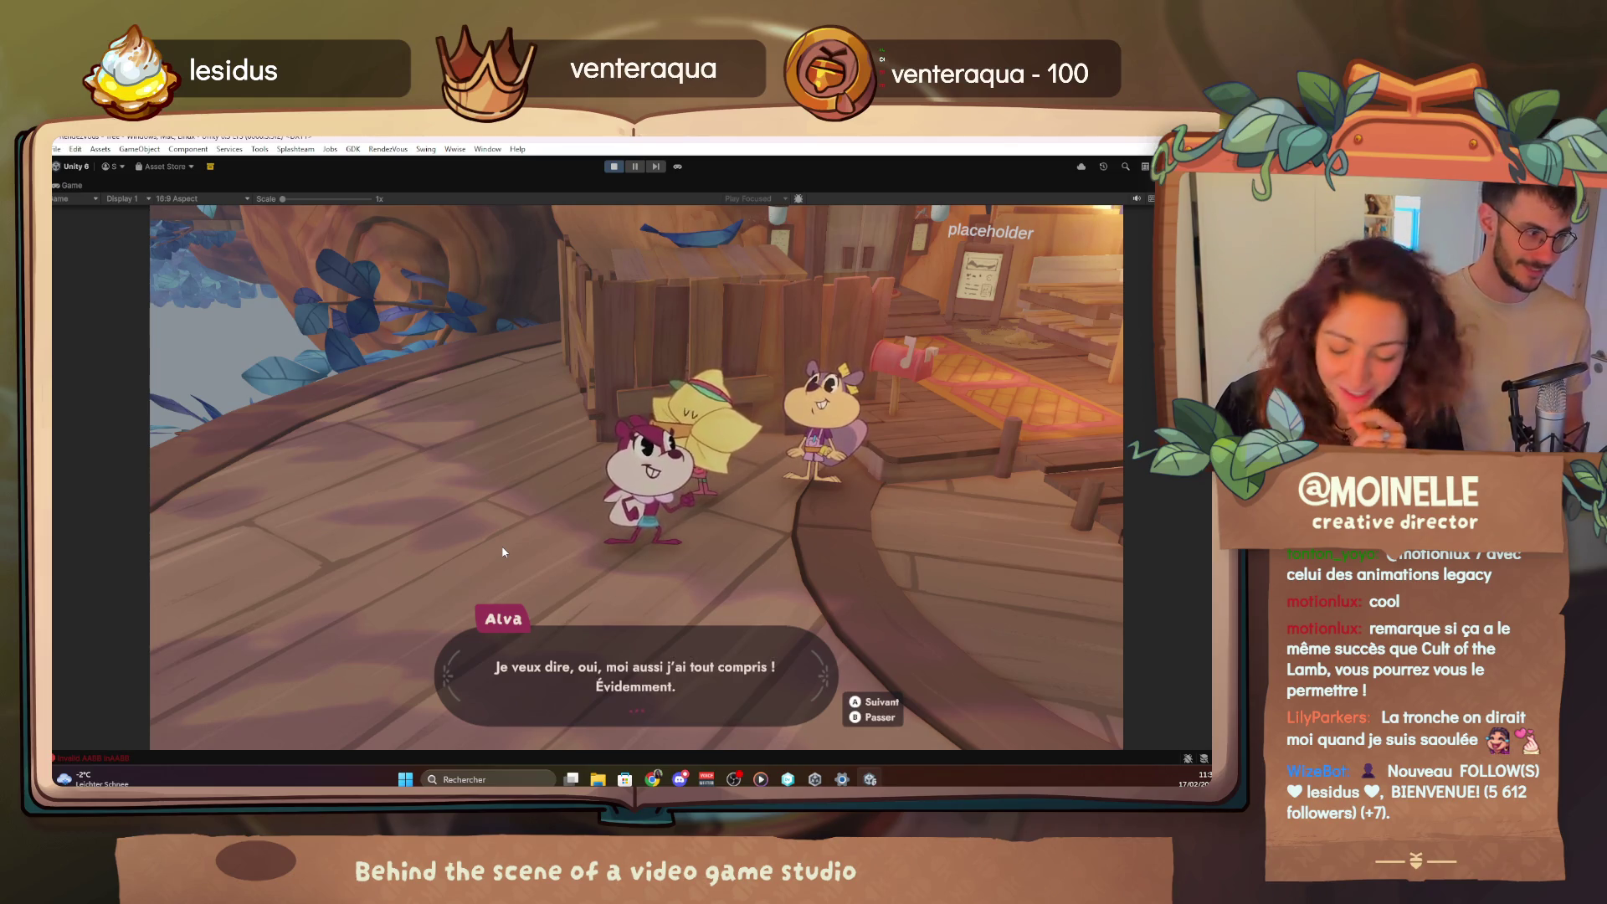
{"action": "key", "text": "space"}
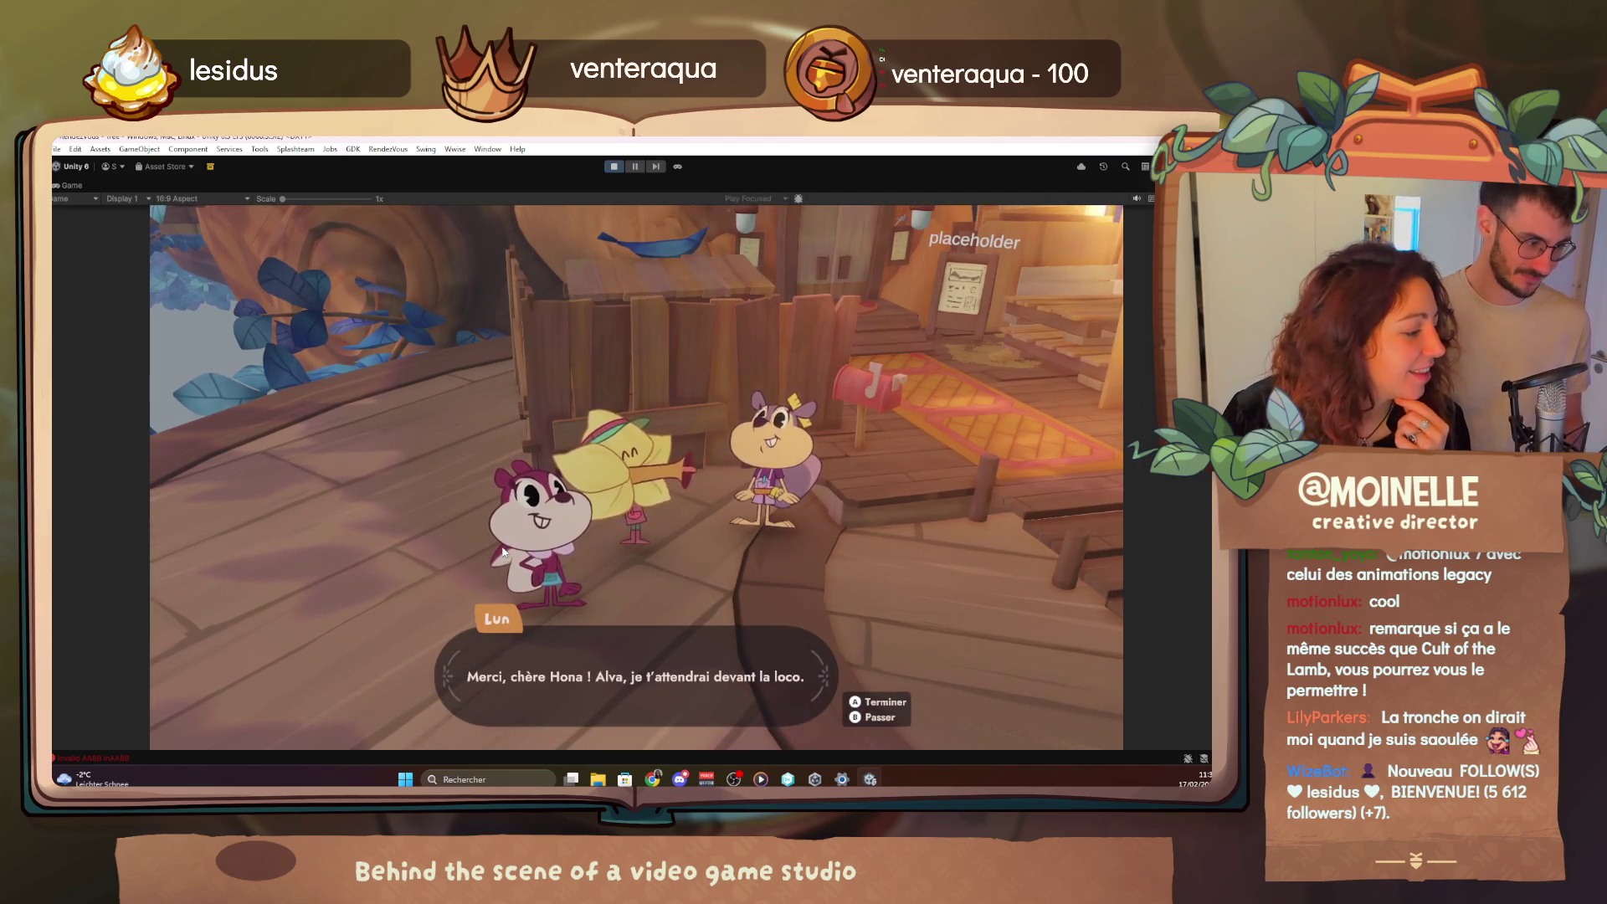
{"action": "key", "text": "space"}
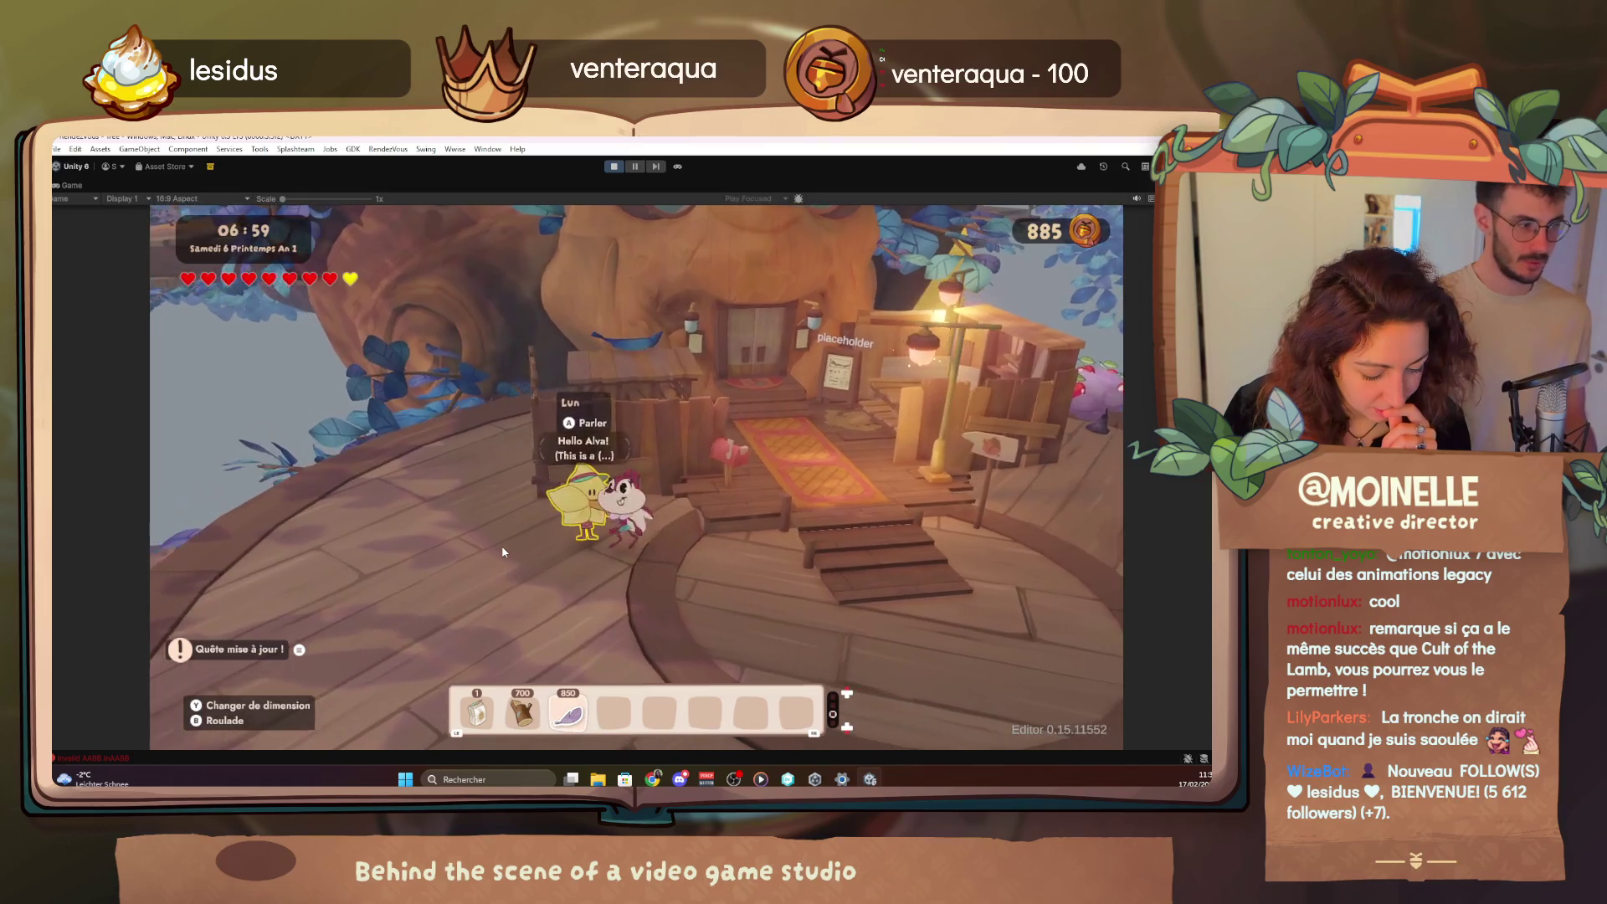
Fly in god mode (F4) to the ruined Station and bring up the debug menu (F2)
{"action": "key", "text": "F4"}
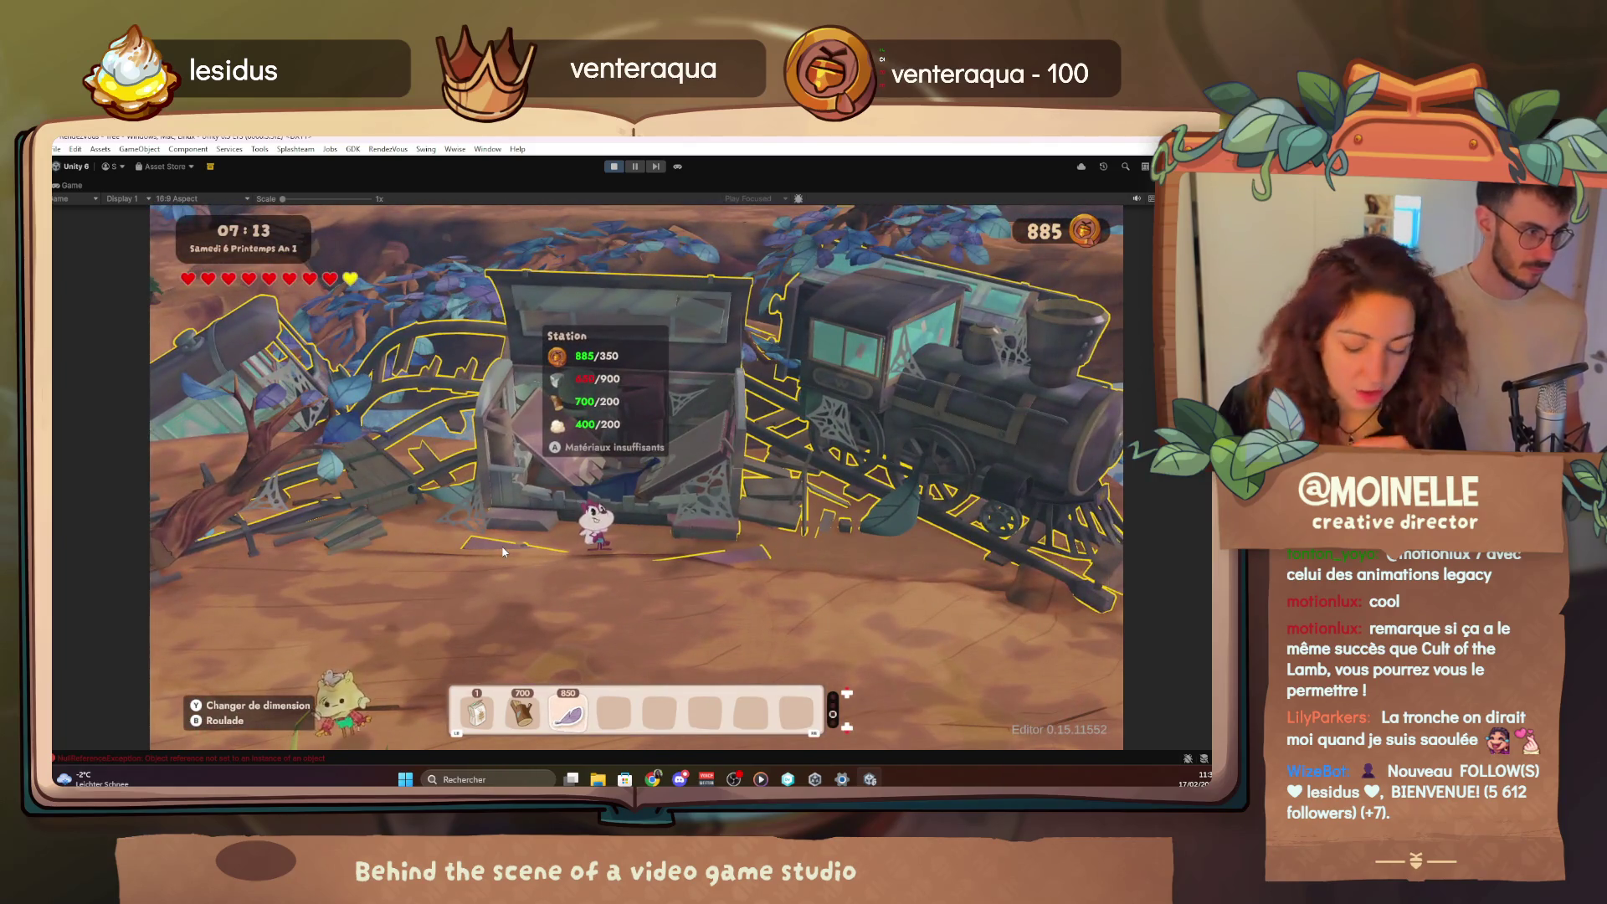
{"action": "key", "text": "F2"}
{"action": "key", "text": "F2"}
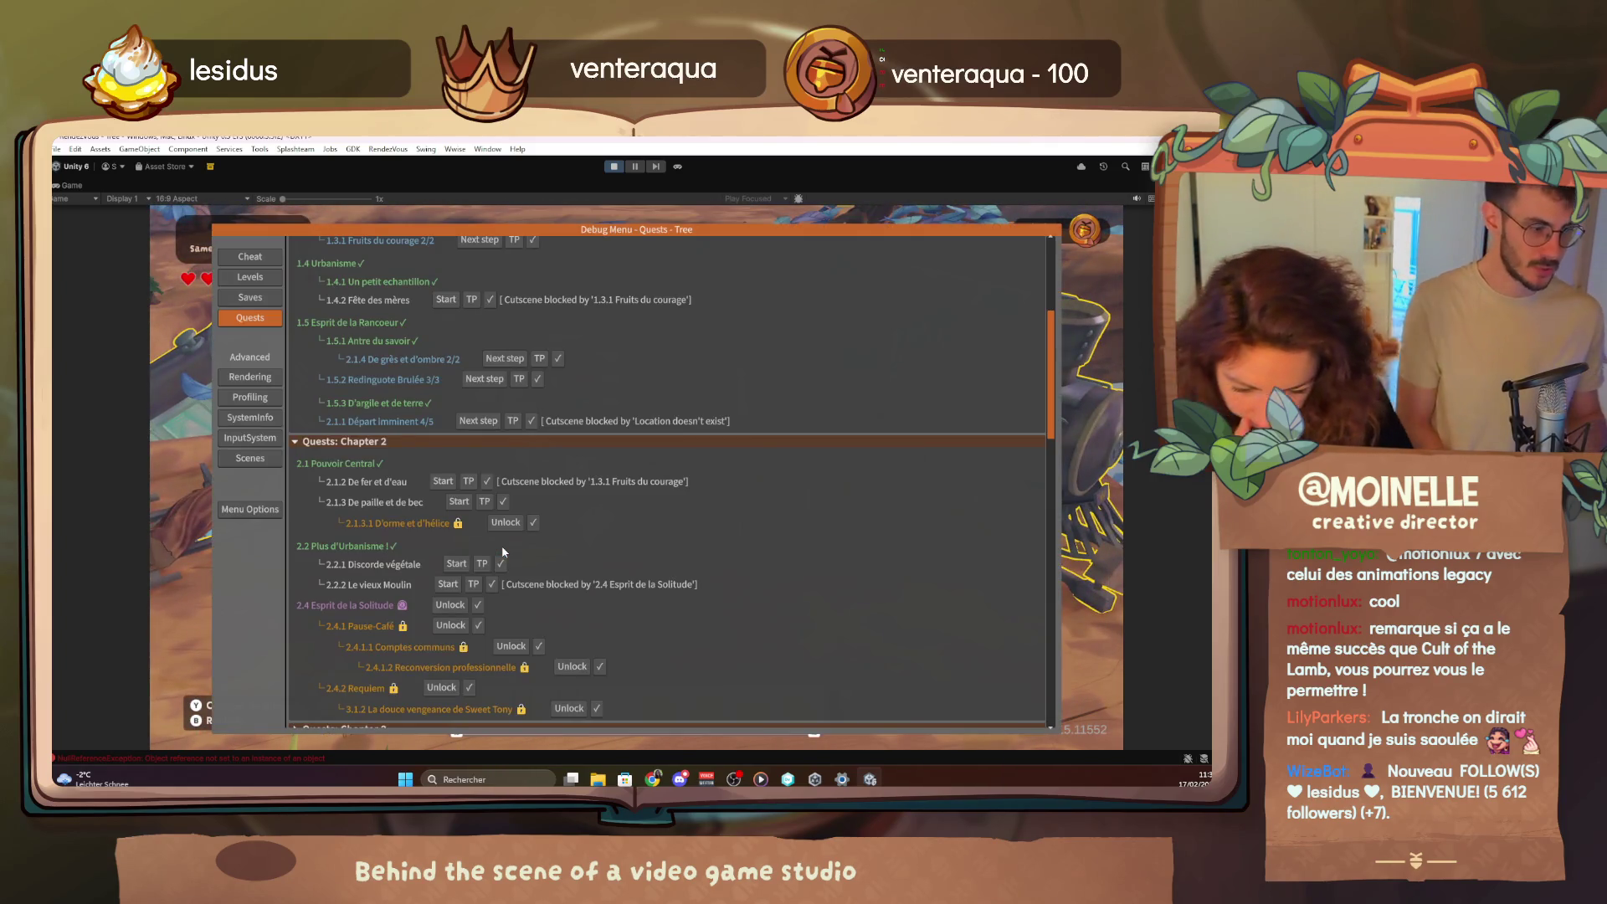
In the Cheat tab filter for Iron, add 1000, close the menu and walk toward the Station
{"action": "left_click", "coordinate": [257, 258]}
{"action": "left_click", "coordinate": [446, 384]}
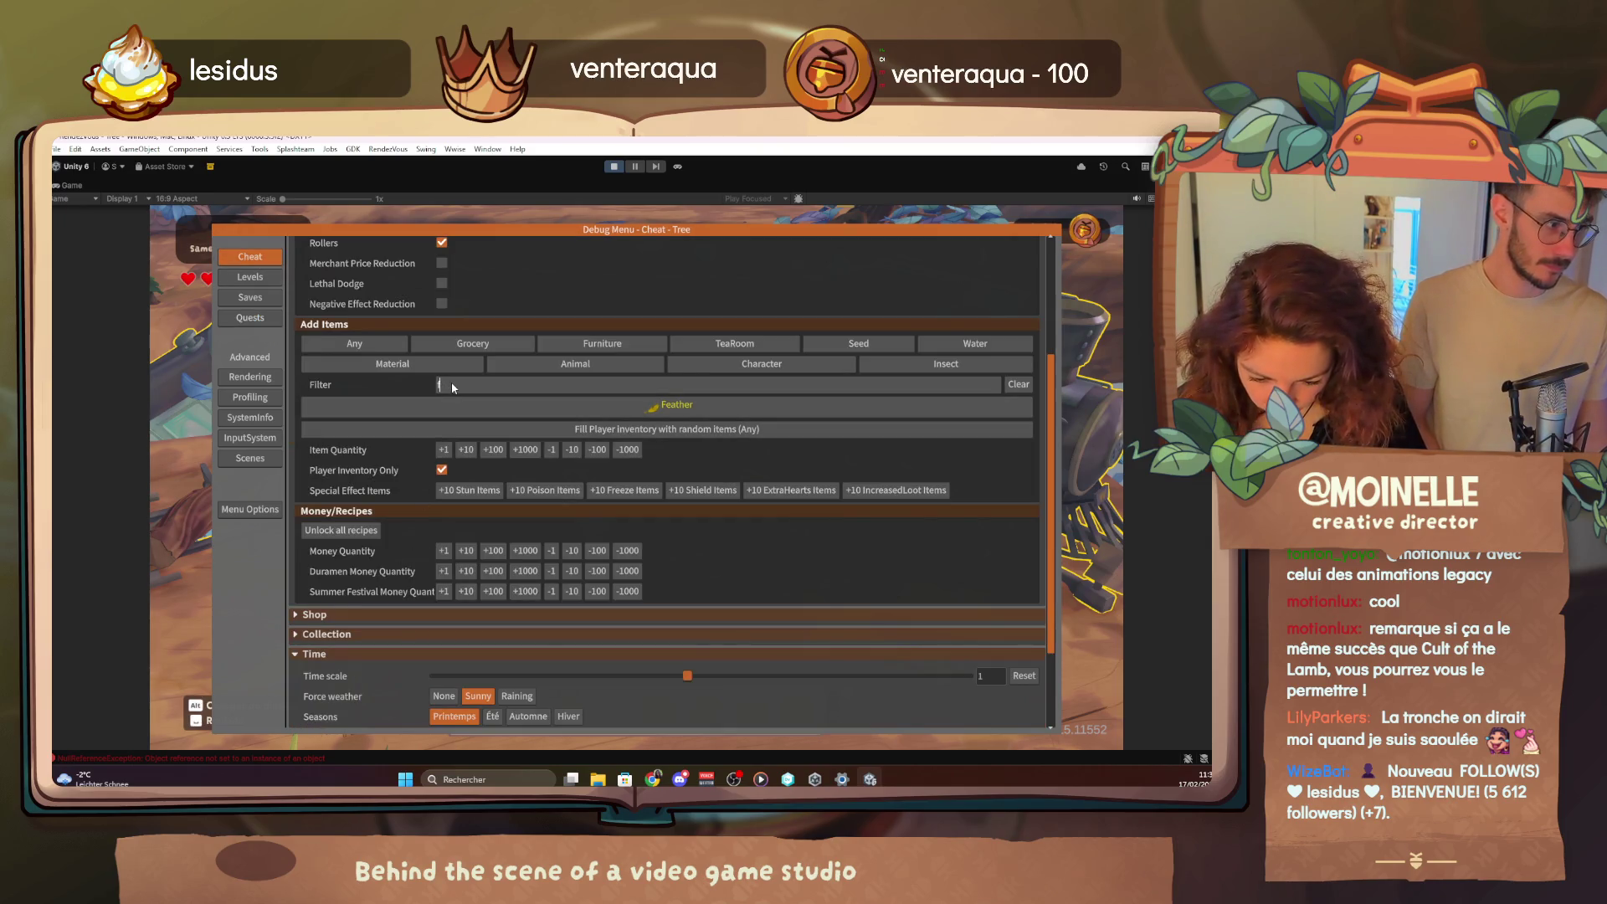
{"action": "type", "text": "i"}
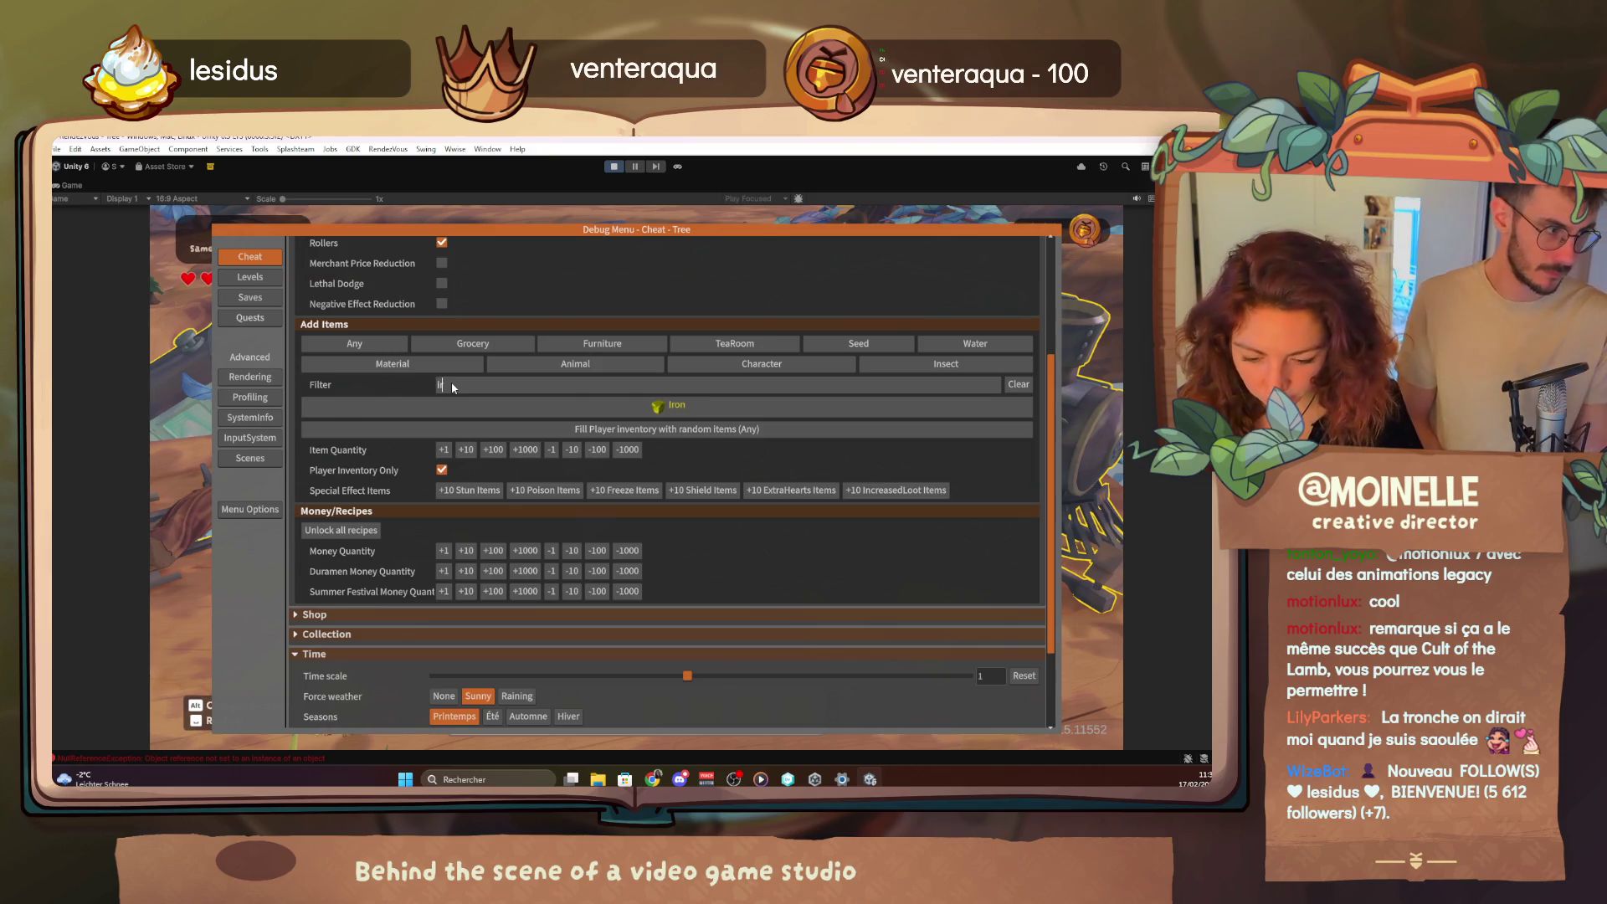
{"action": "type", "text": "r"}
{"action": "left_click", "coordinate": [450, 404]}
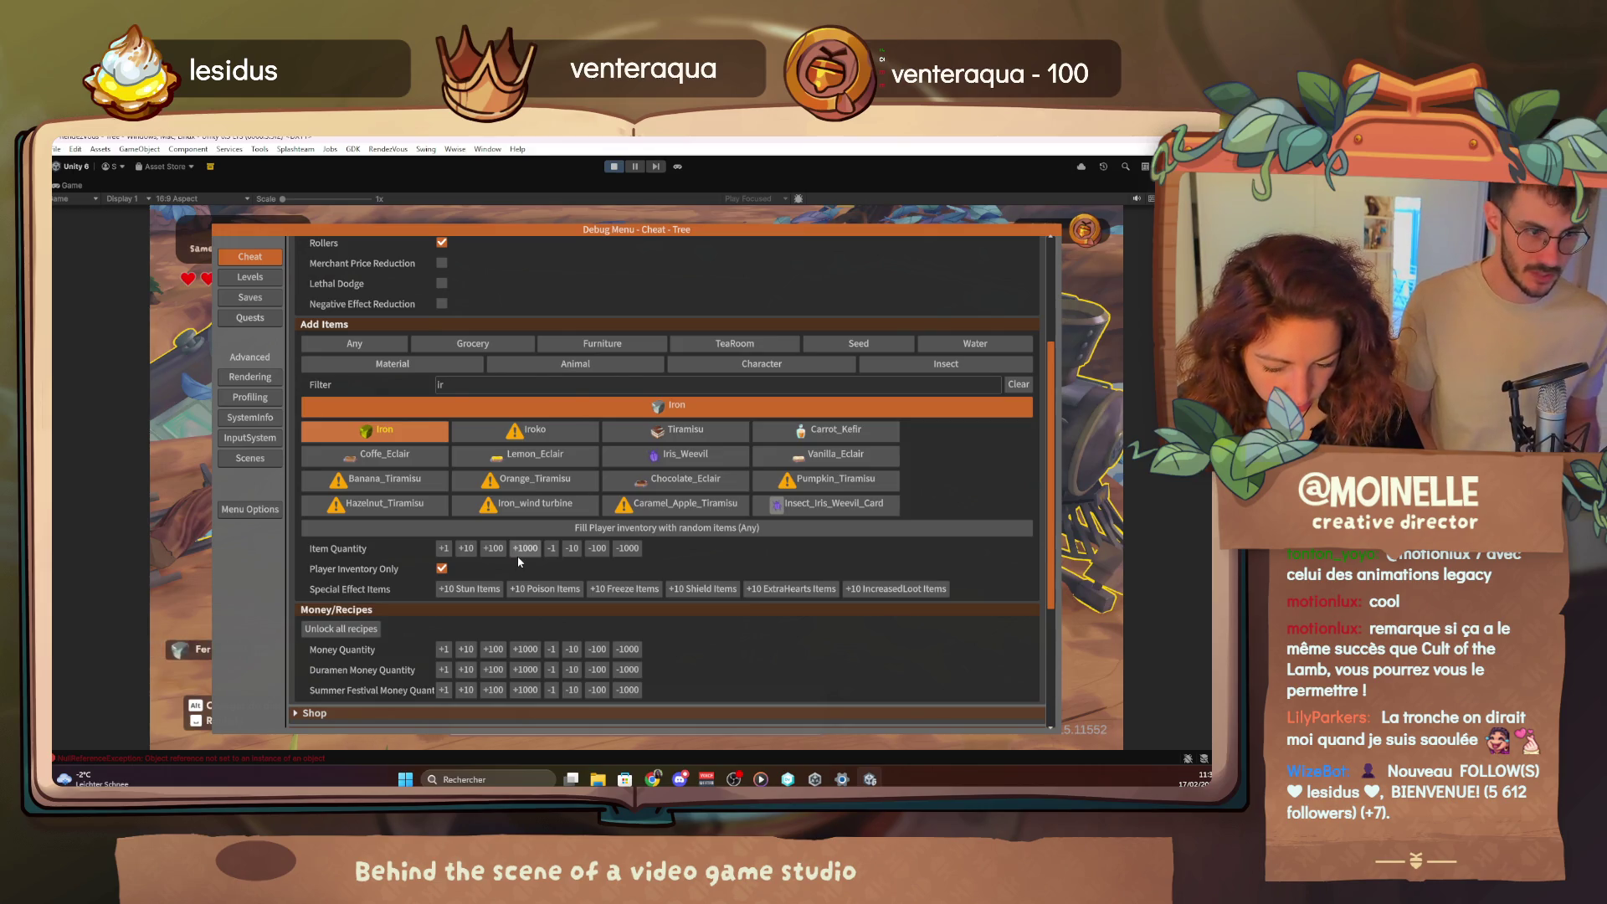
{"action": "key", "text": "Escape"}
{"action": "key", "text": "d"}
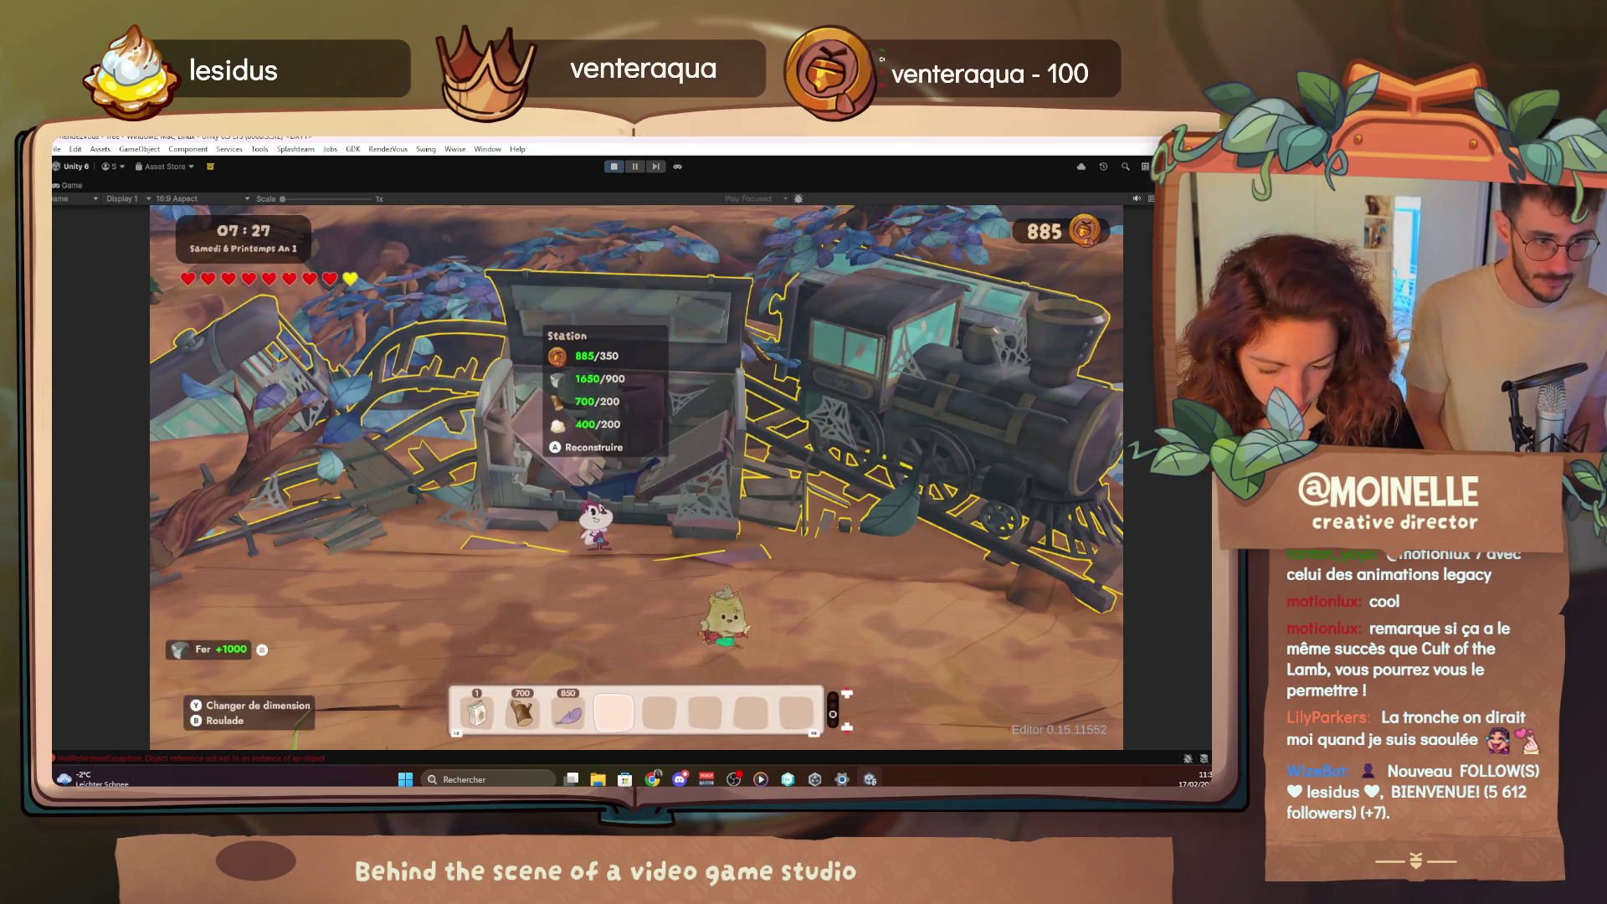
Reconstruire the Station, then walk to the yellow villager and start talking
{"action": "key", "text": "d"}
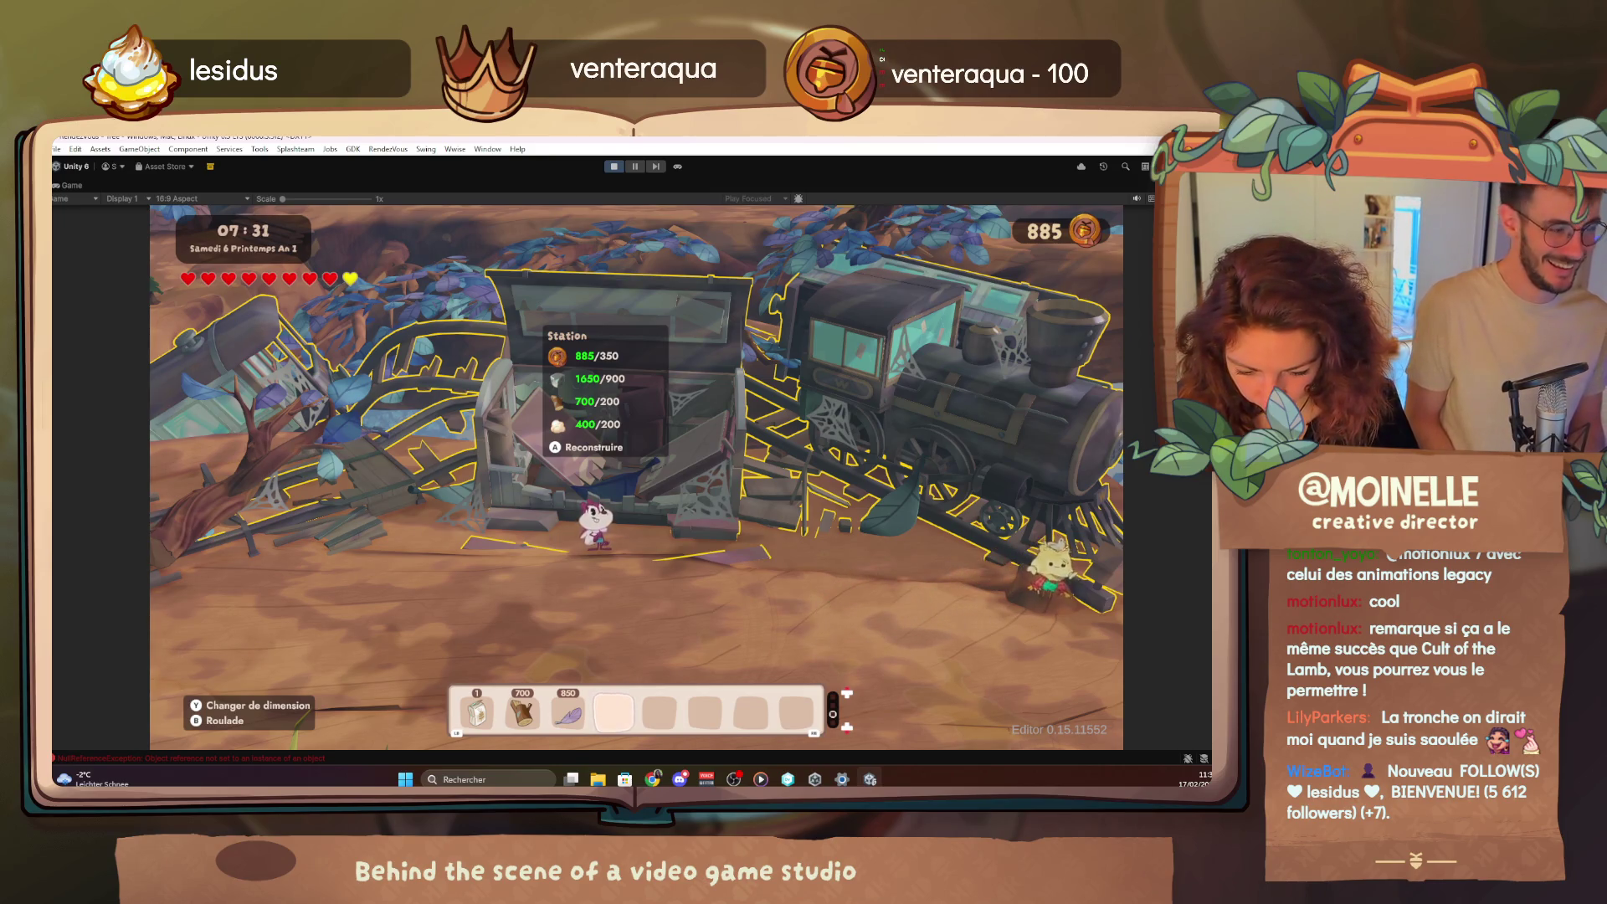
{"action": "key", "text": "e"}
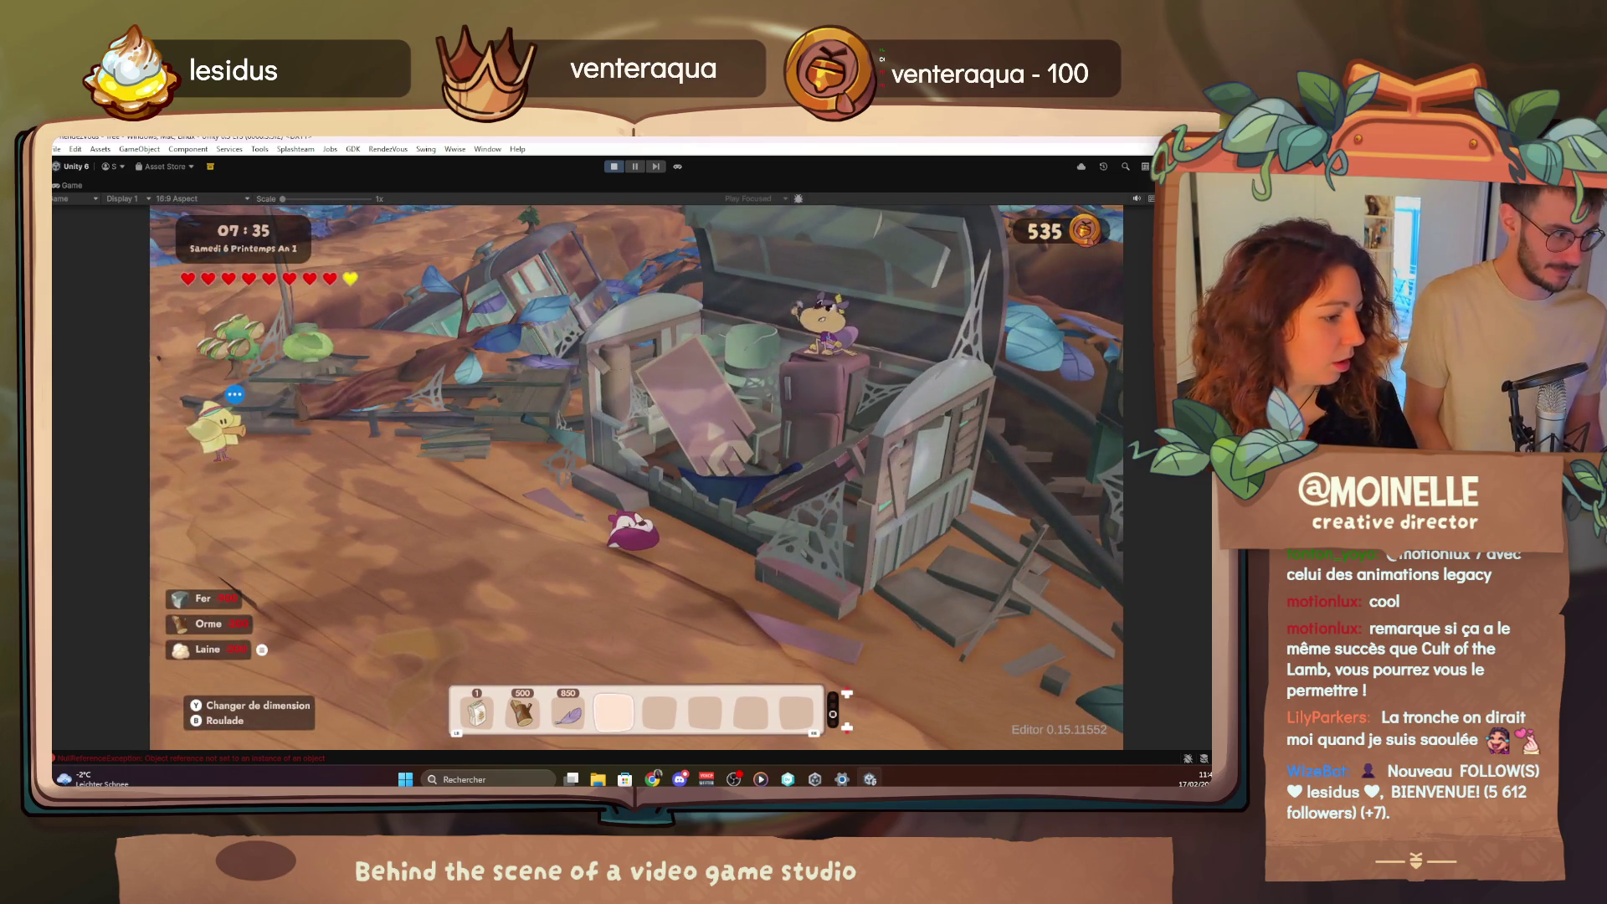
{"action": "key", "text": "q"}
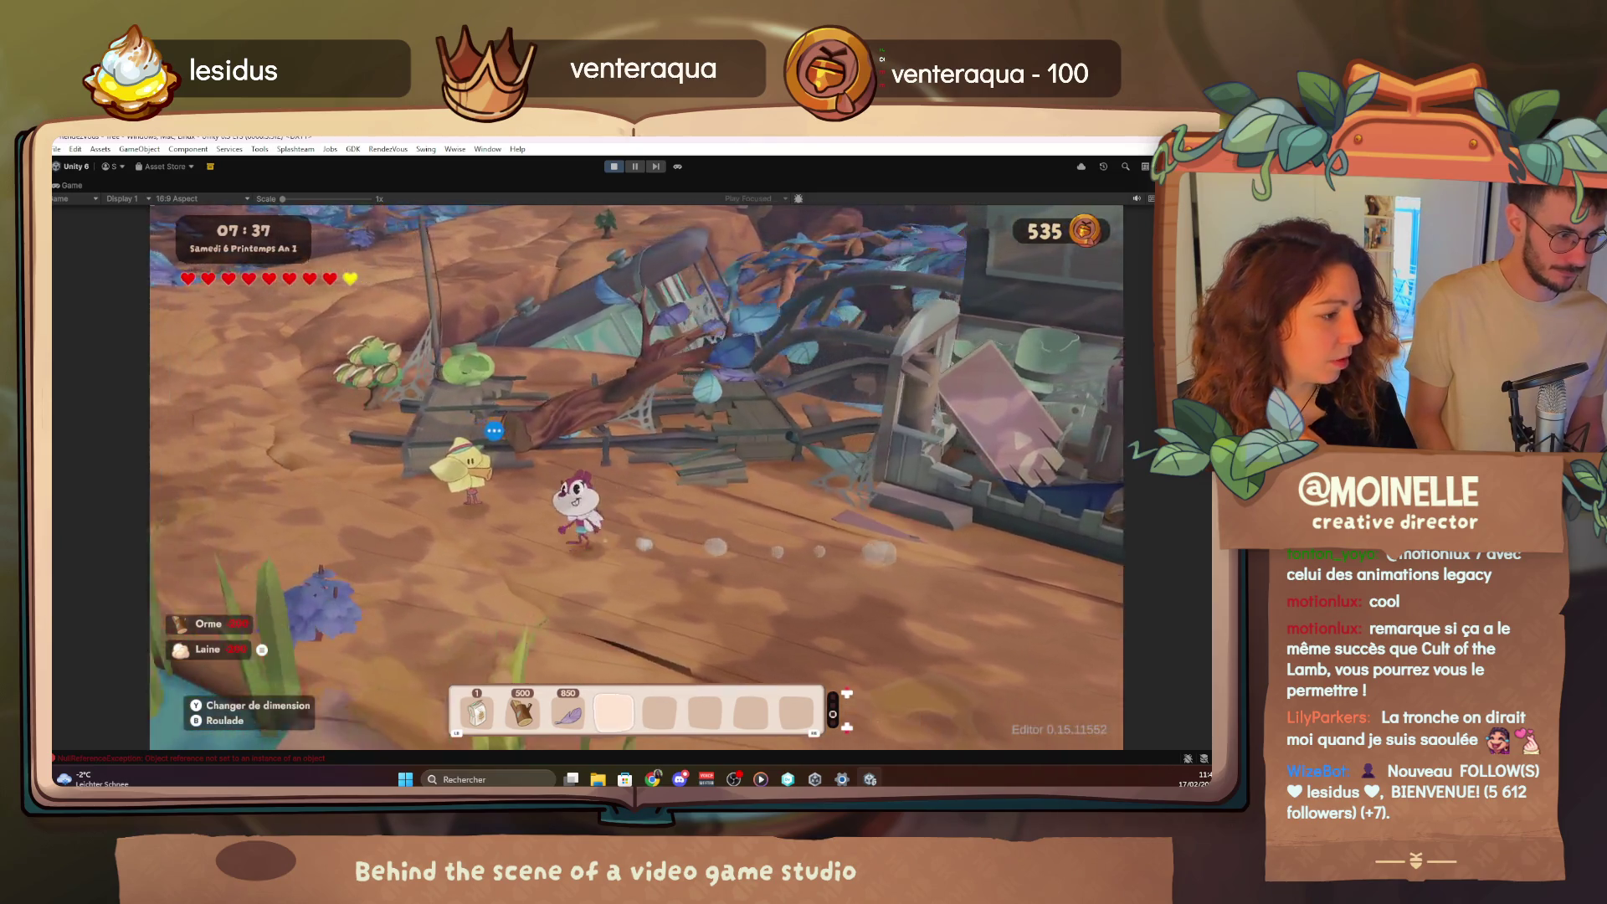
{"action": "key", "text": "e"}
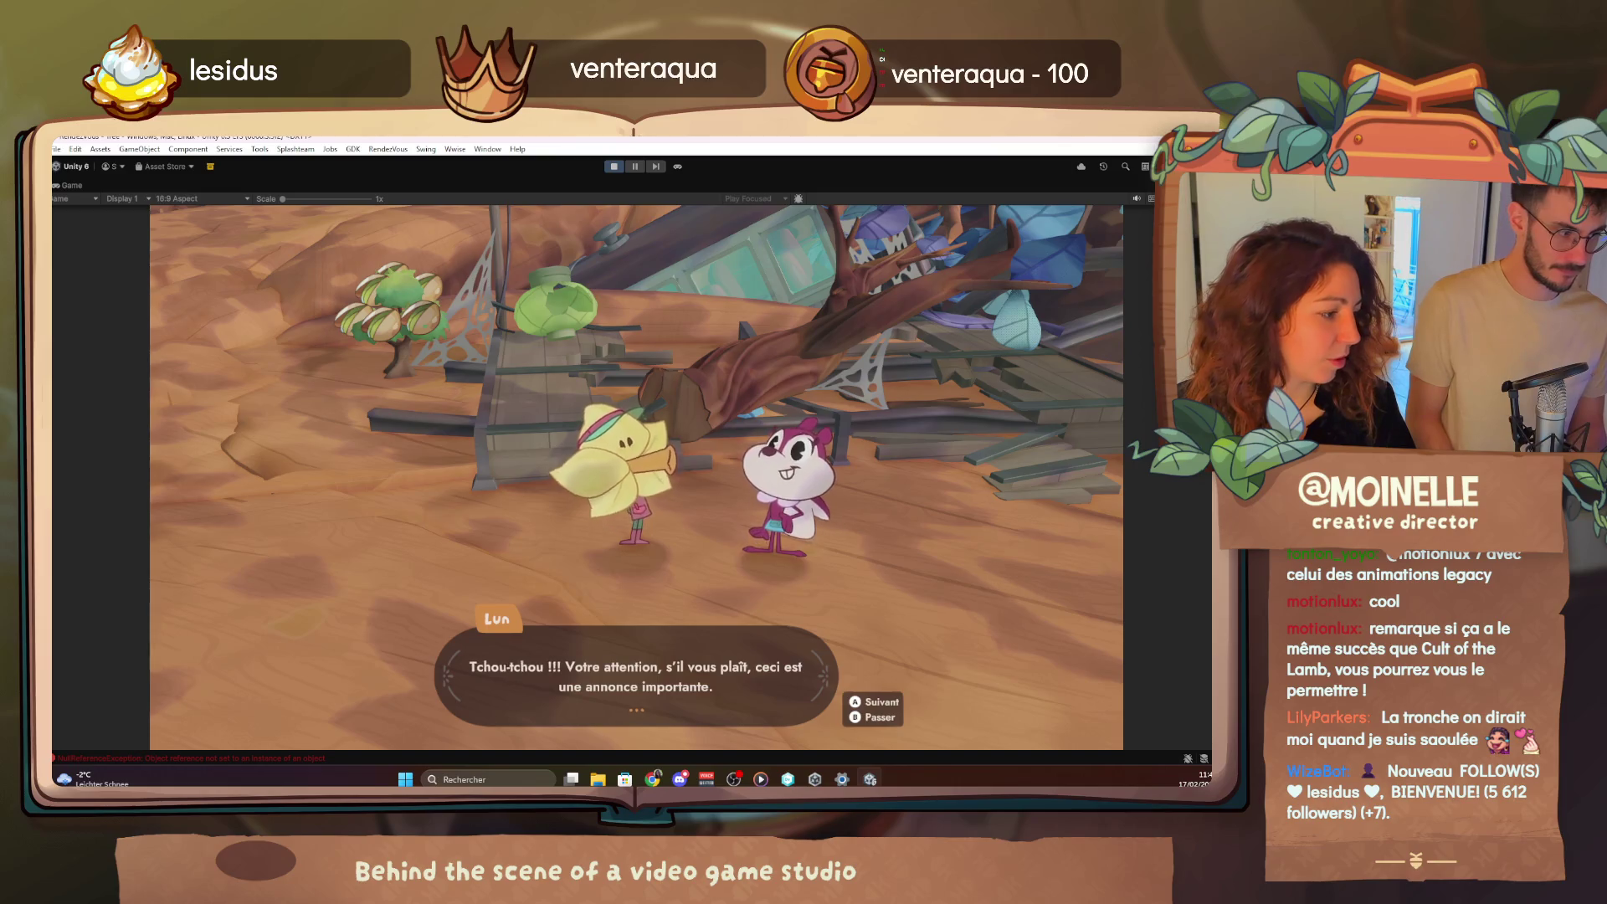
Advance through every line of the Station announcement and end with Alva's farewell to Lun
{"action": "key", "text": "e"}
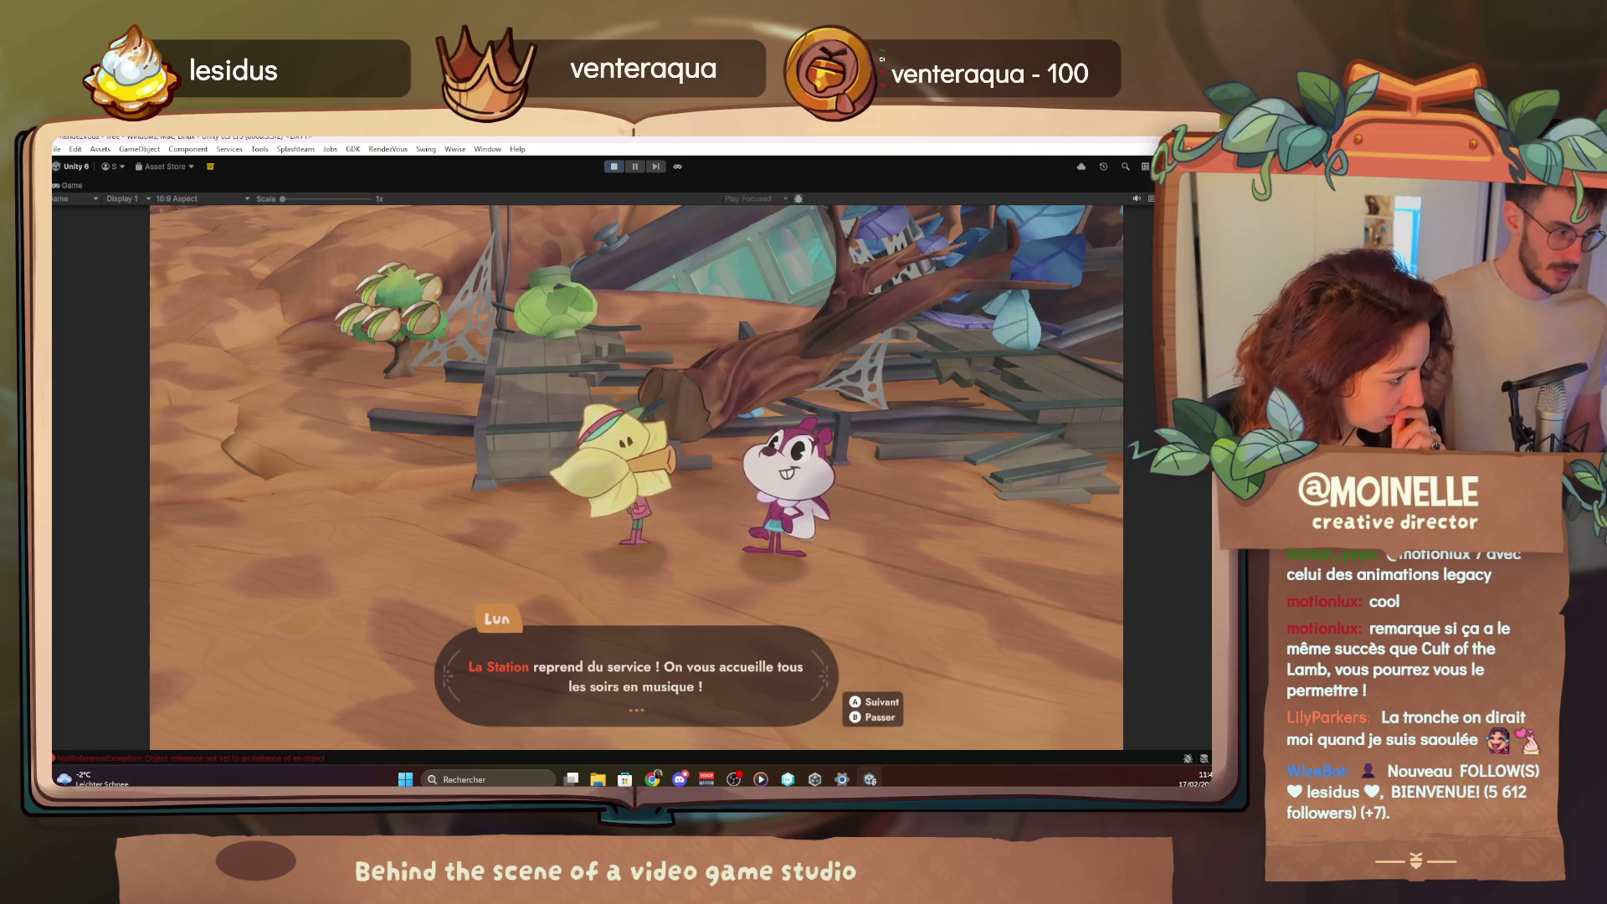
{"action": "key", "text": "e"}
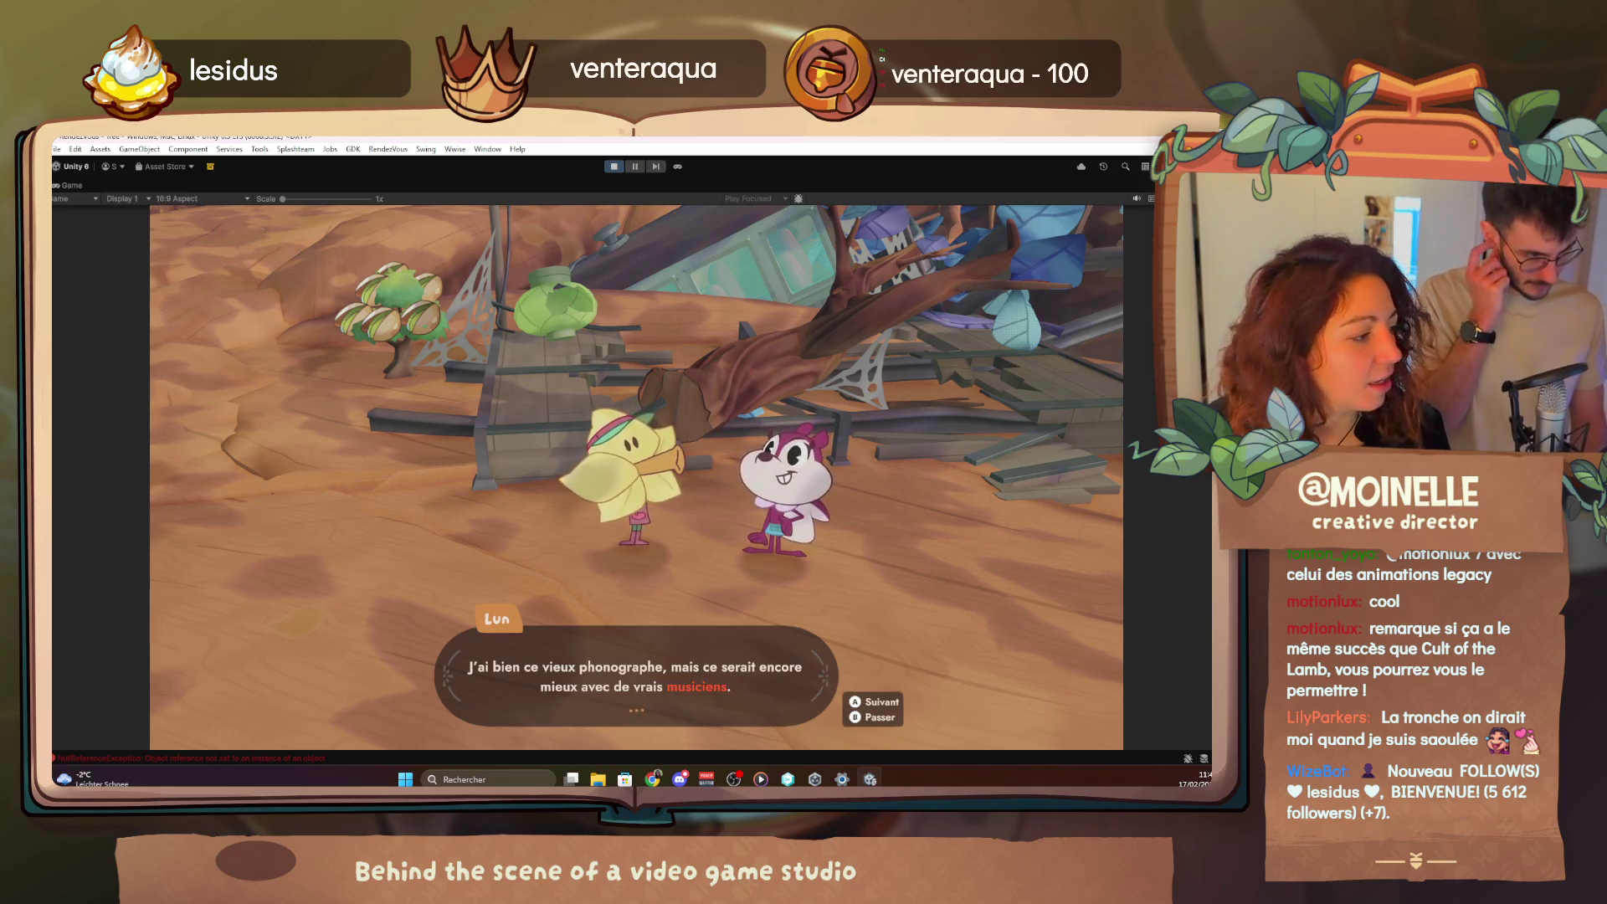
{"action": "key", "text": "space"}
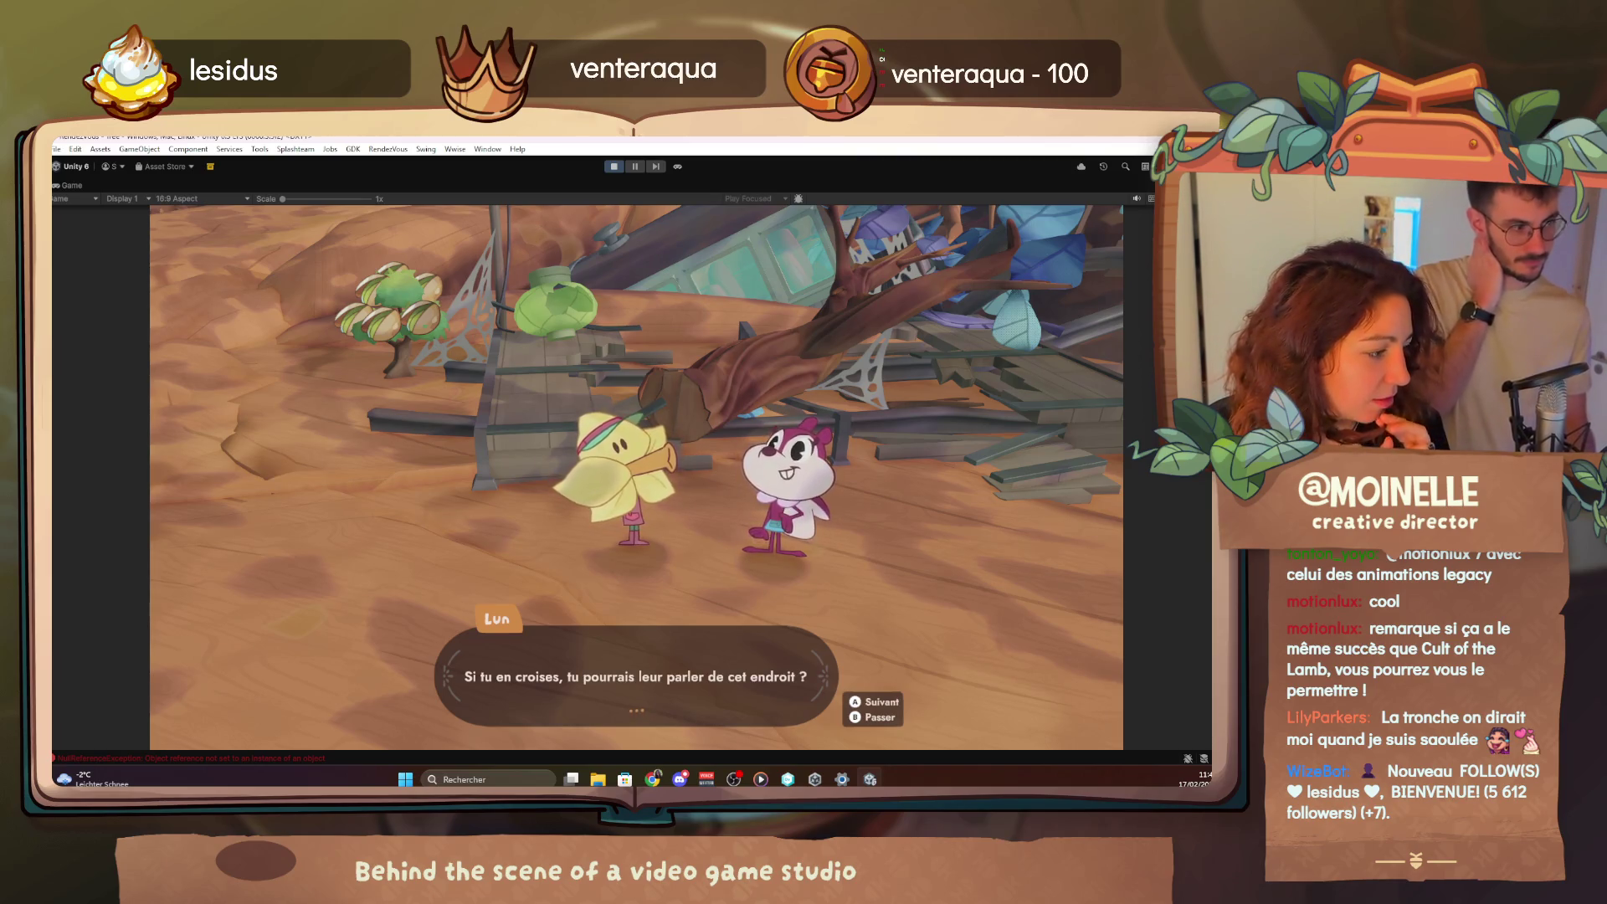
{"action": "key", "text": "space"}
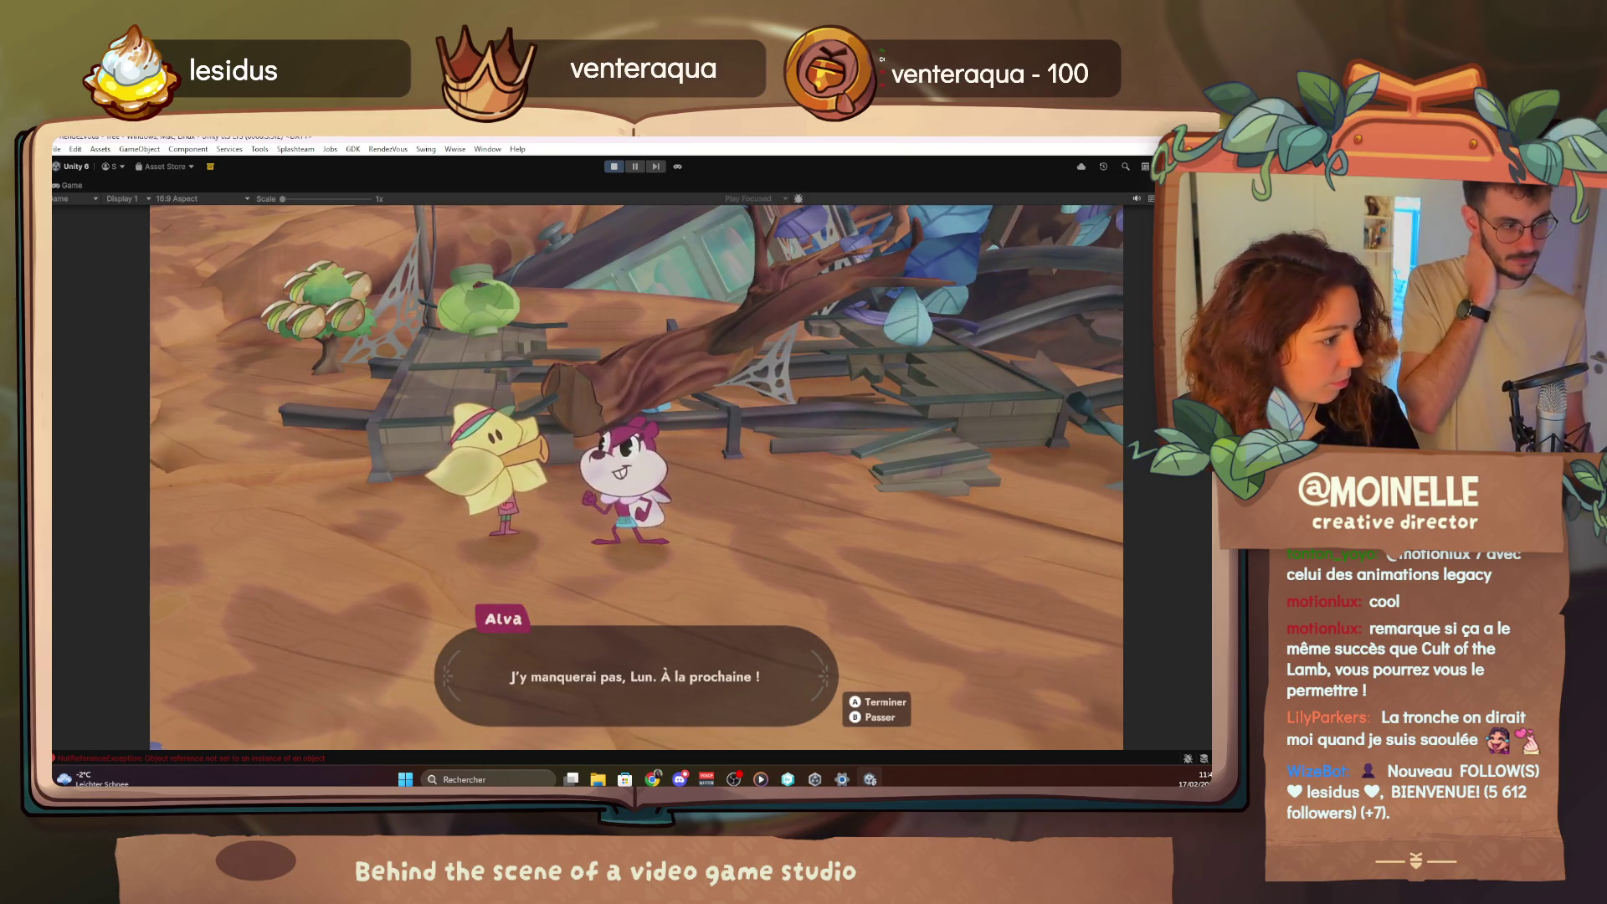
{"action": "key", "text": "space"}
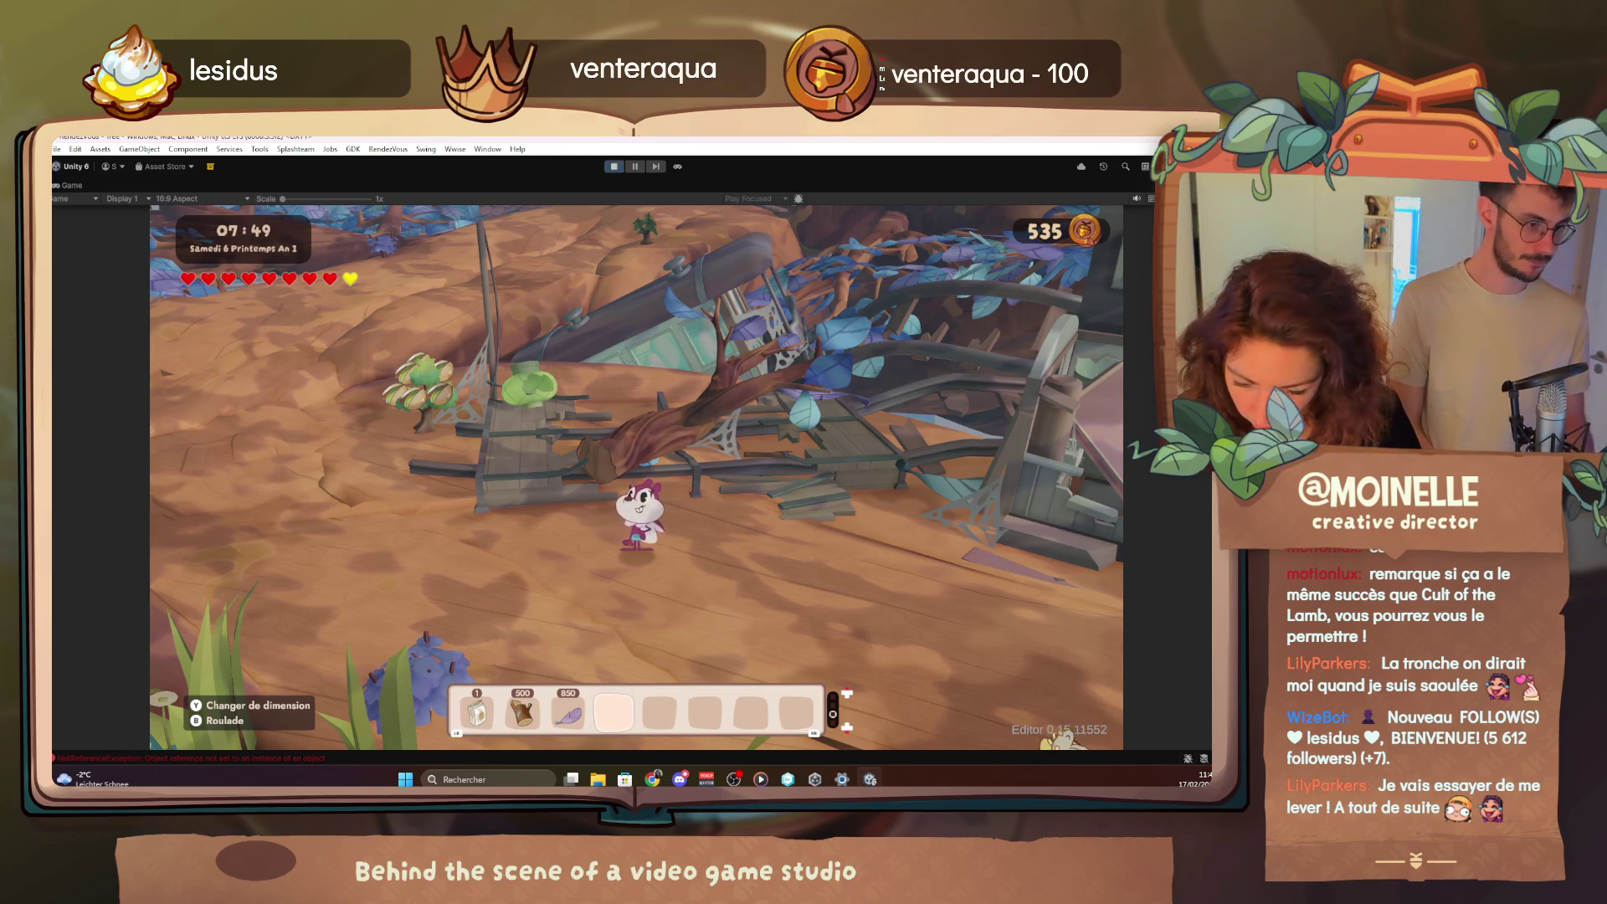
Enable god mode via the debug shortcuts and fly the squirrel to the tree house
{"action": "key", "text": "Left"}
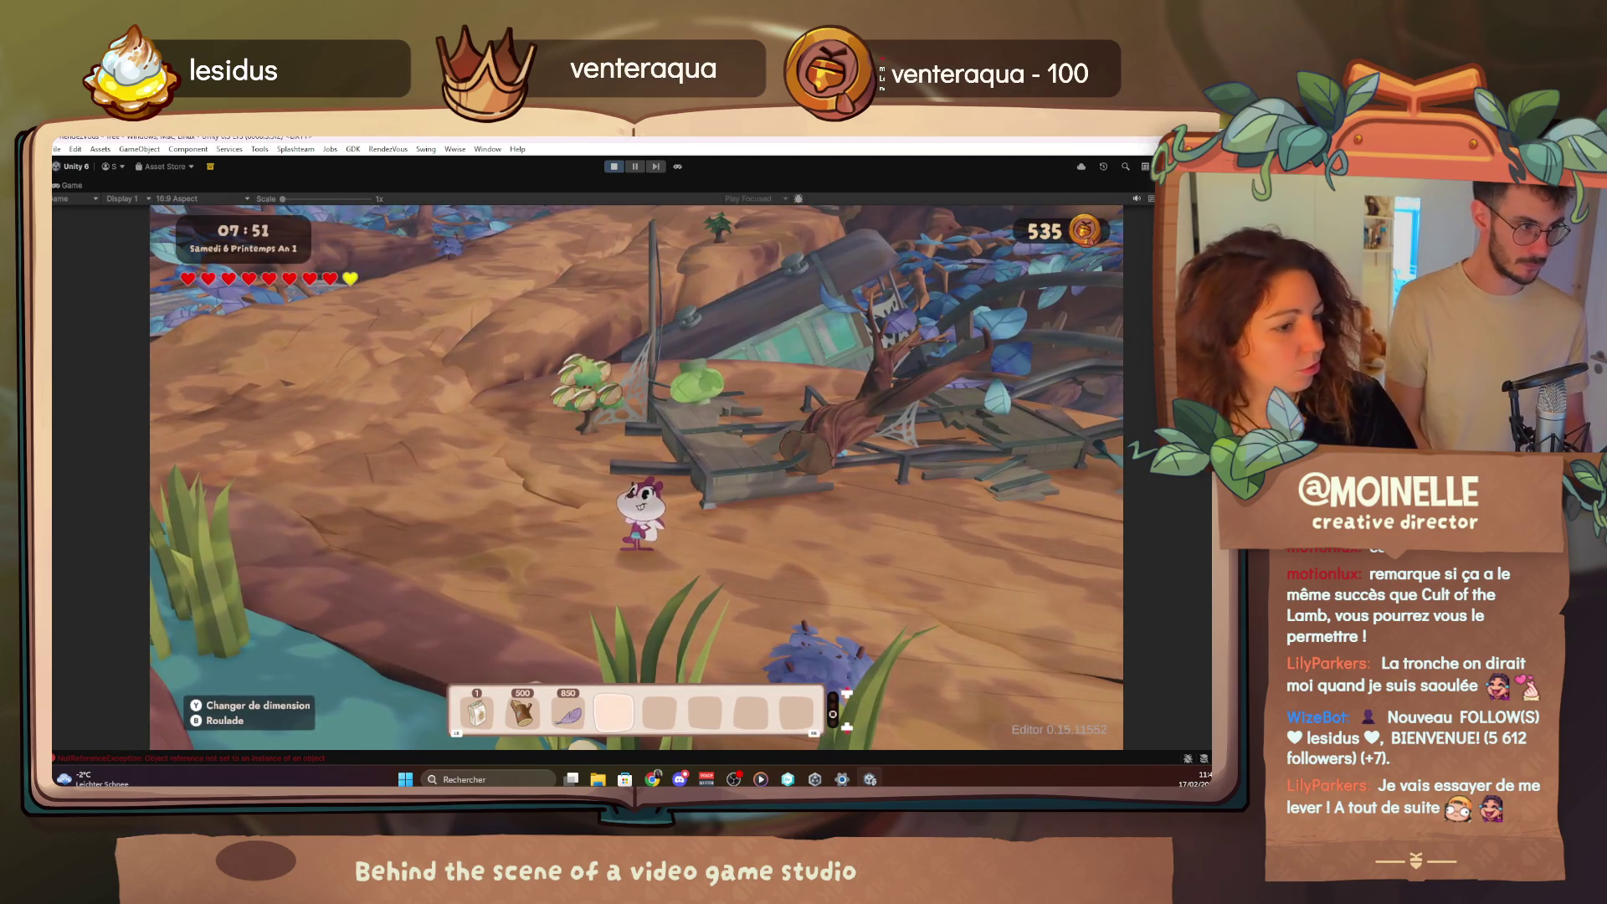
{"action": "key", "text": "F1"}
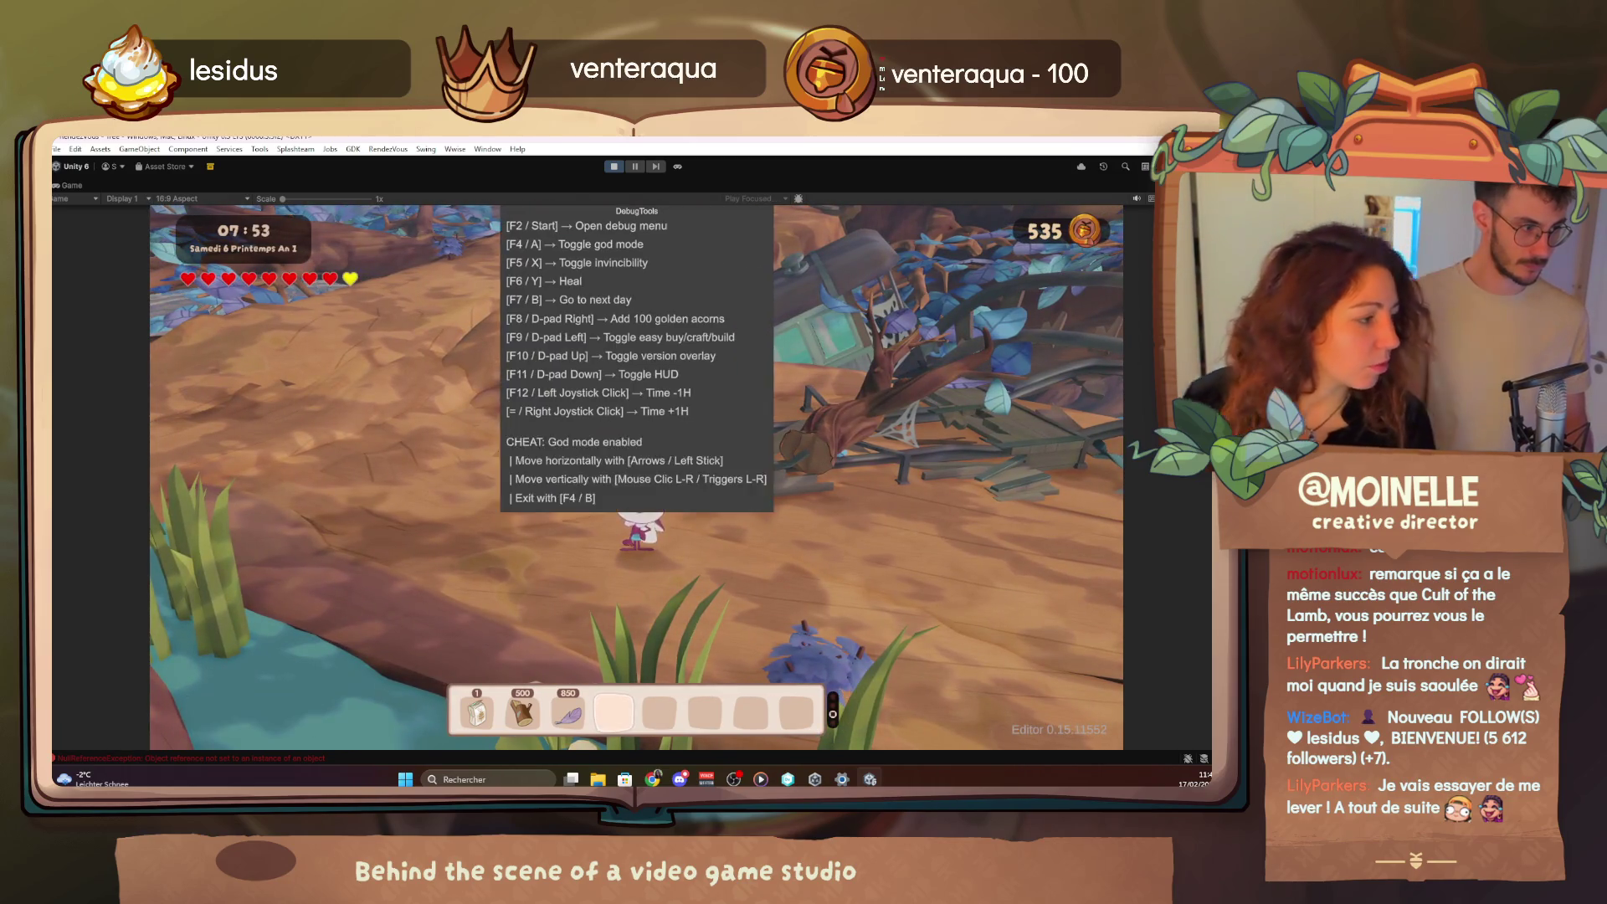
{"action": "key", "text": "F4"}
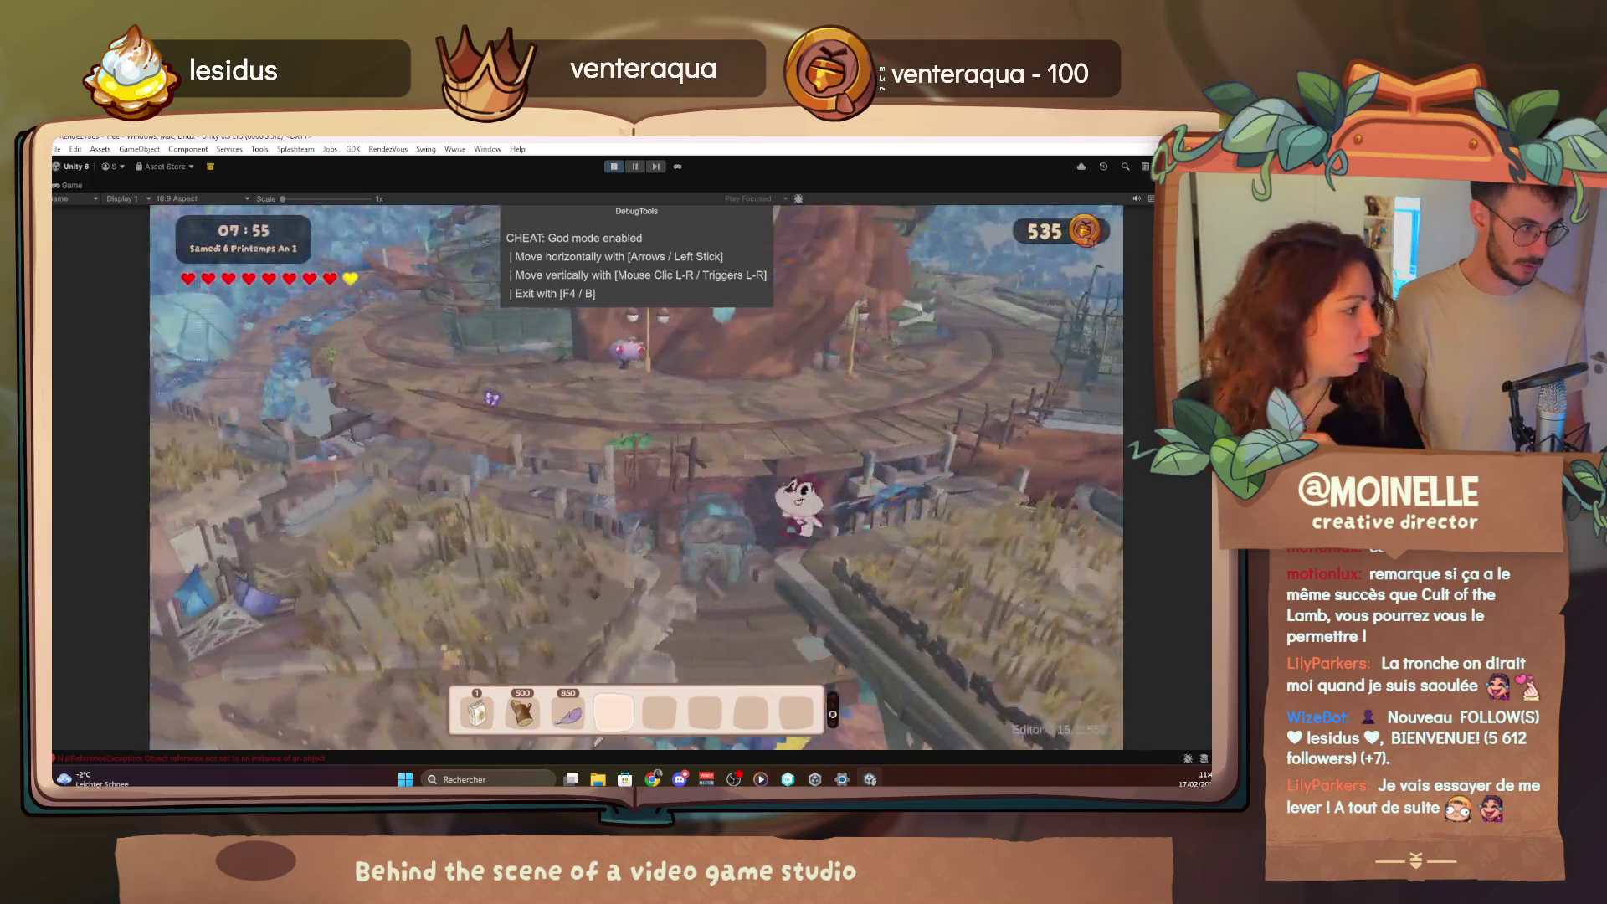
{"action": "key", "text": "F1"}
{"action": "key", "text": "F1"}
{"action": "key", "text": "Up"}
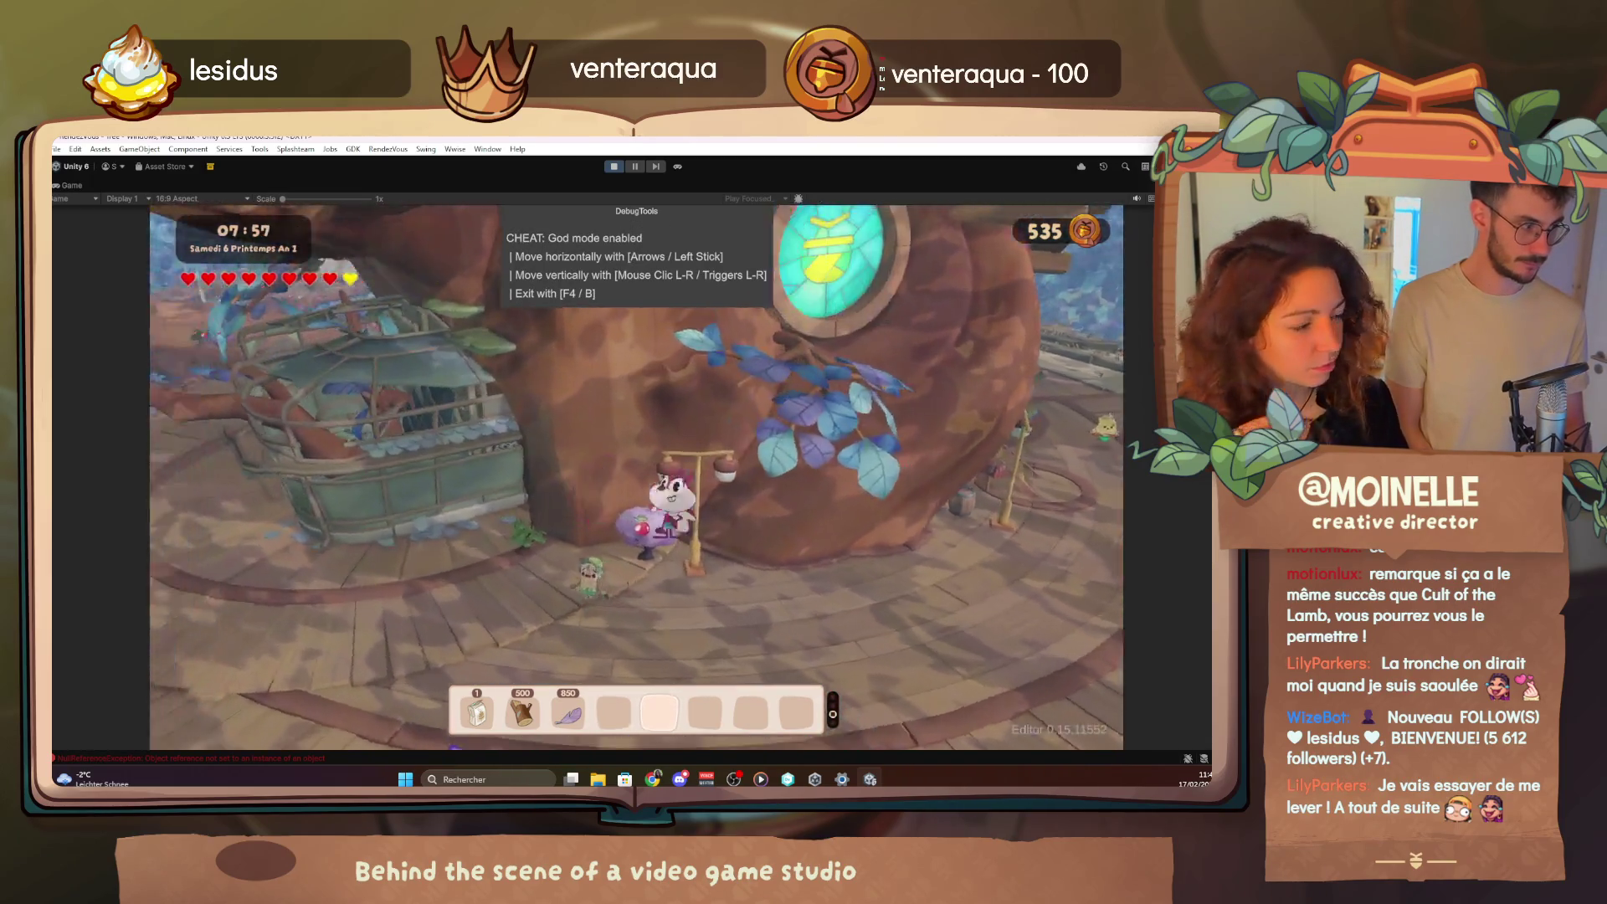
Exit god mode at the door, enter the tree house and walk over to the bed
{"action": "key", "text": "F4"}
{"action": "key", "text": "Up"}
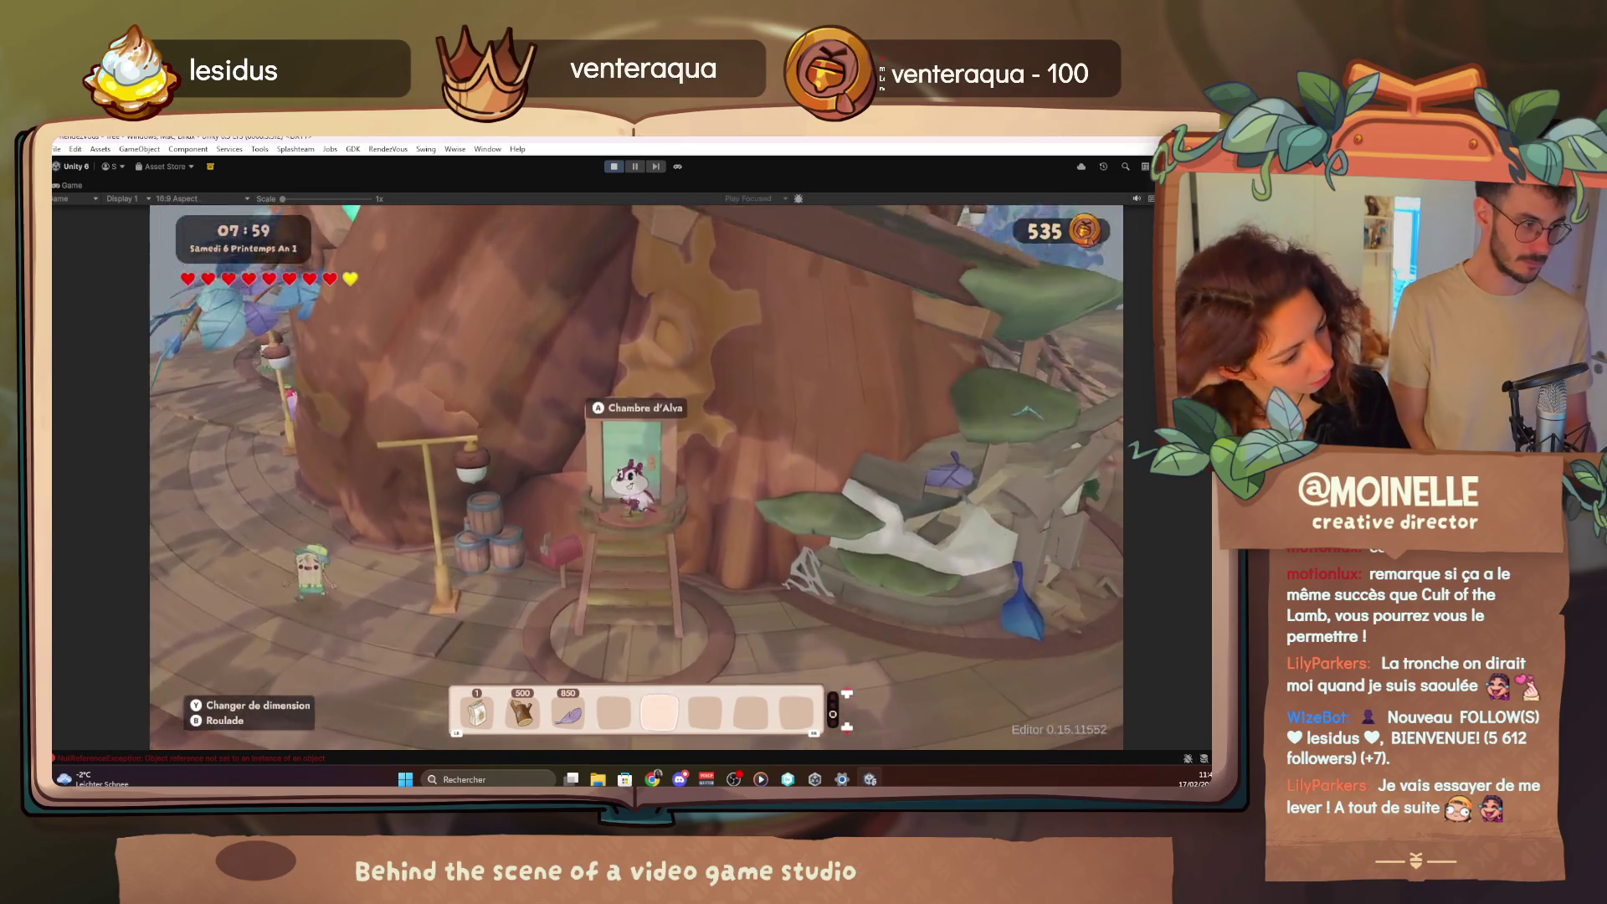
{"action": "key", "text": "e"}
{"action": "key", "text": "Left"}
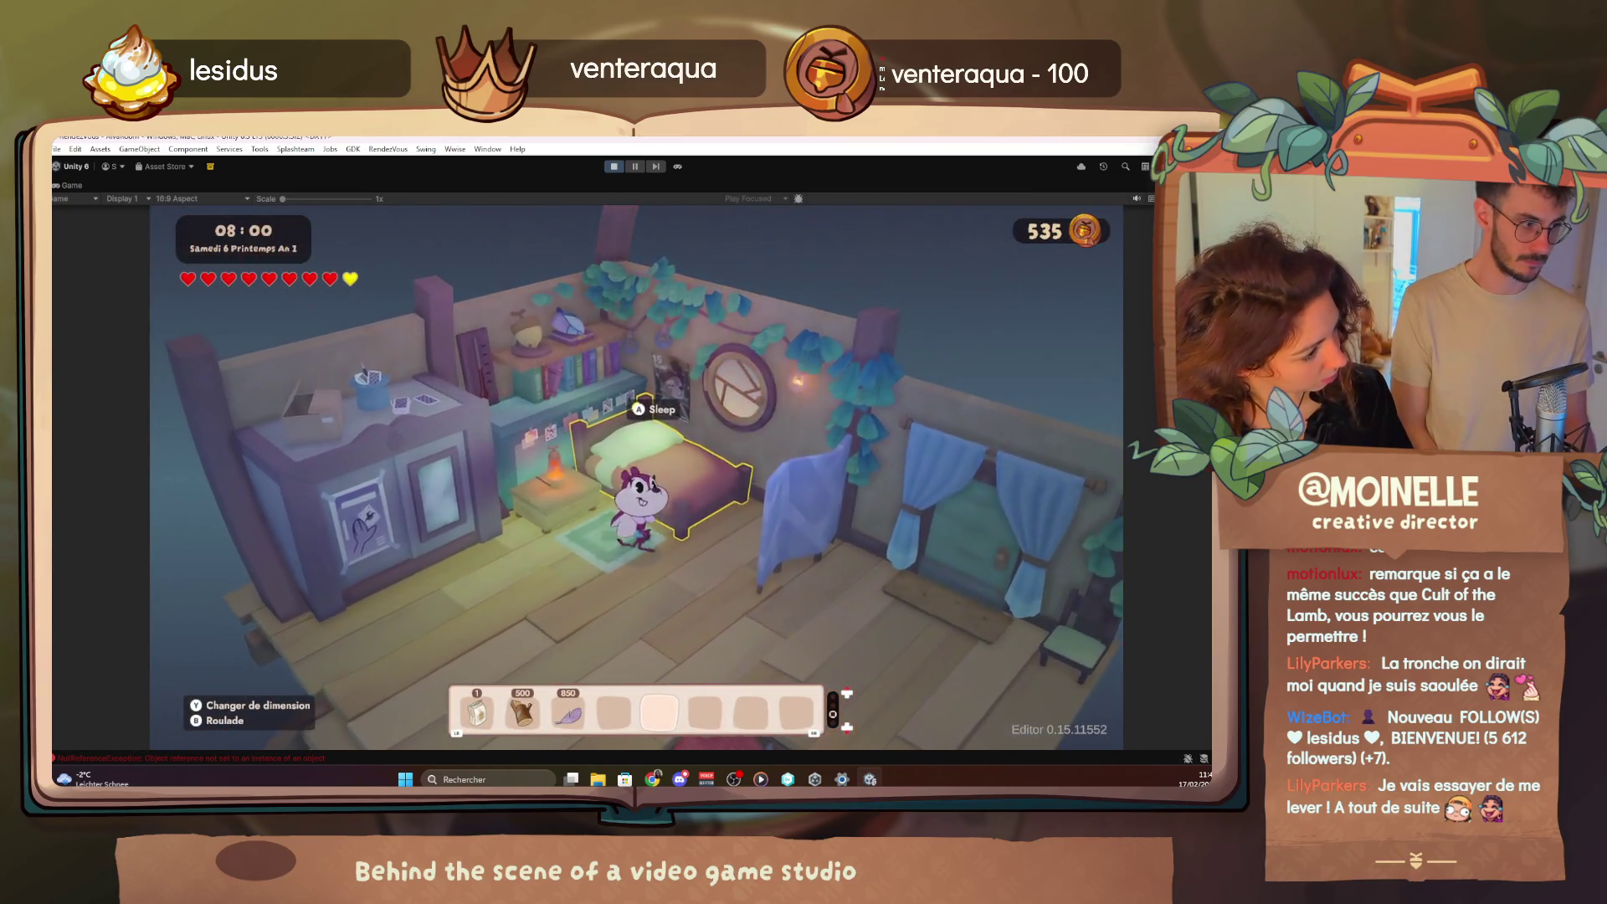
Sleep in the bed until Sunday morning, leave the bedroom and walk up toward the shop
{"action": "key", "text": "e"}
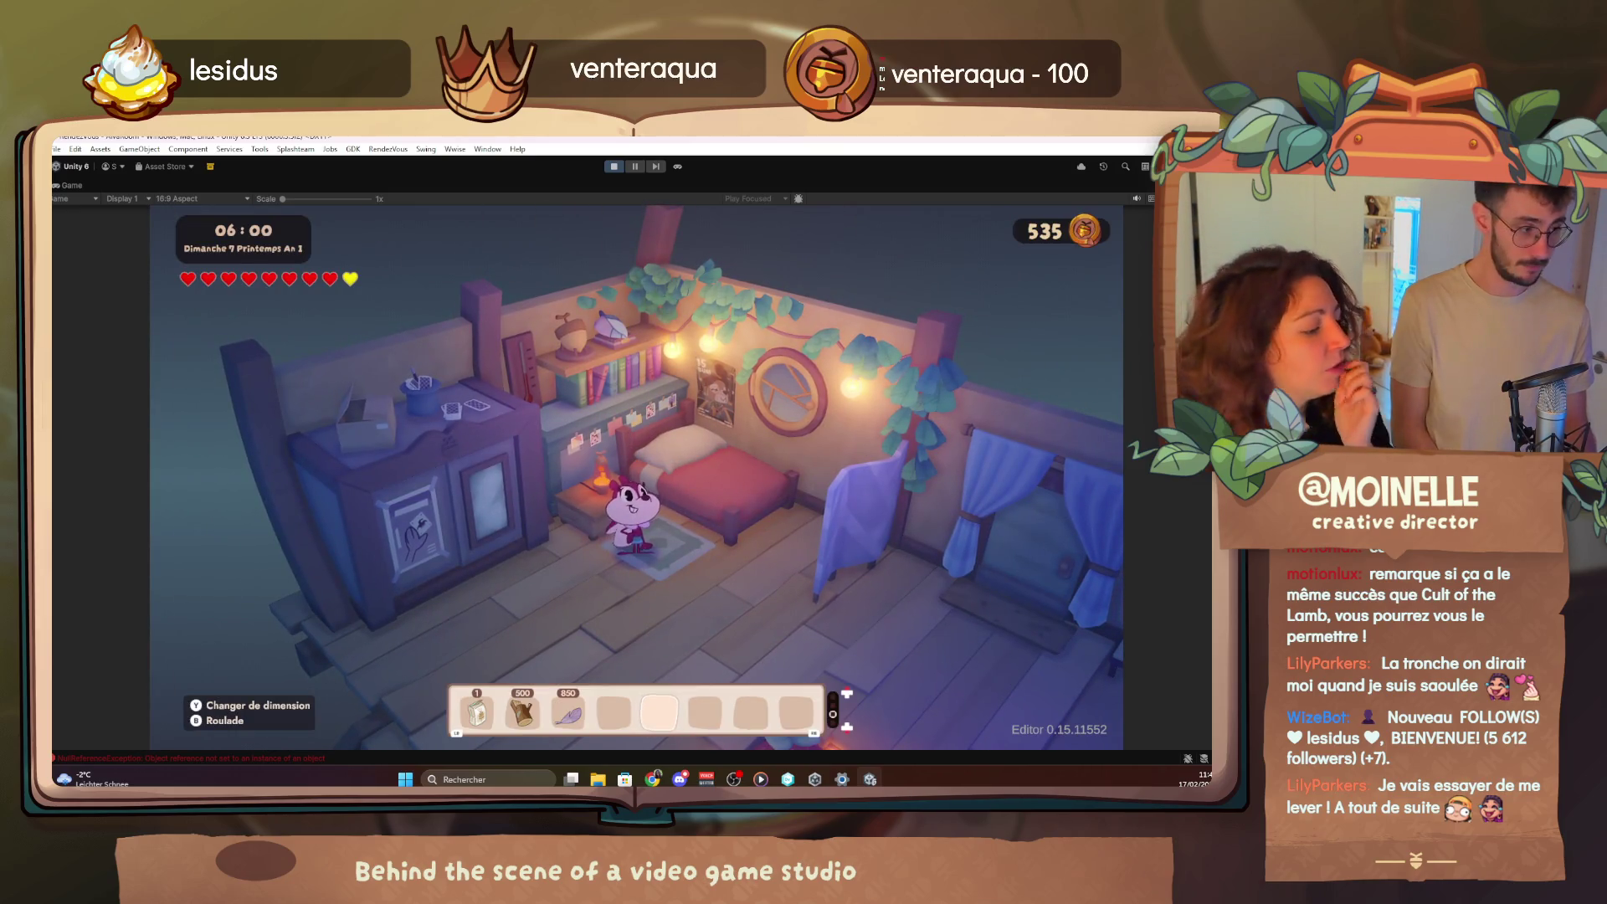
{"action": "key", "text": "Right"}
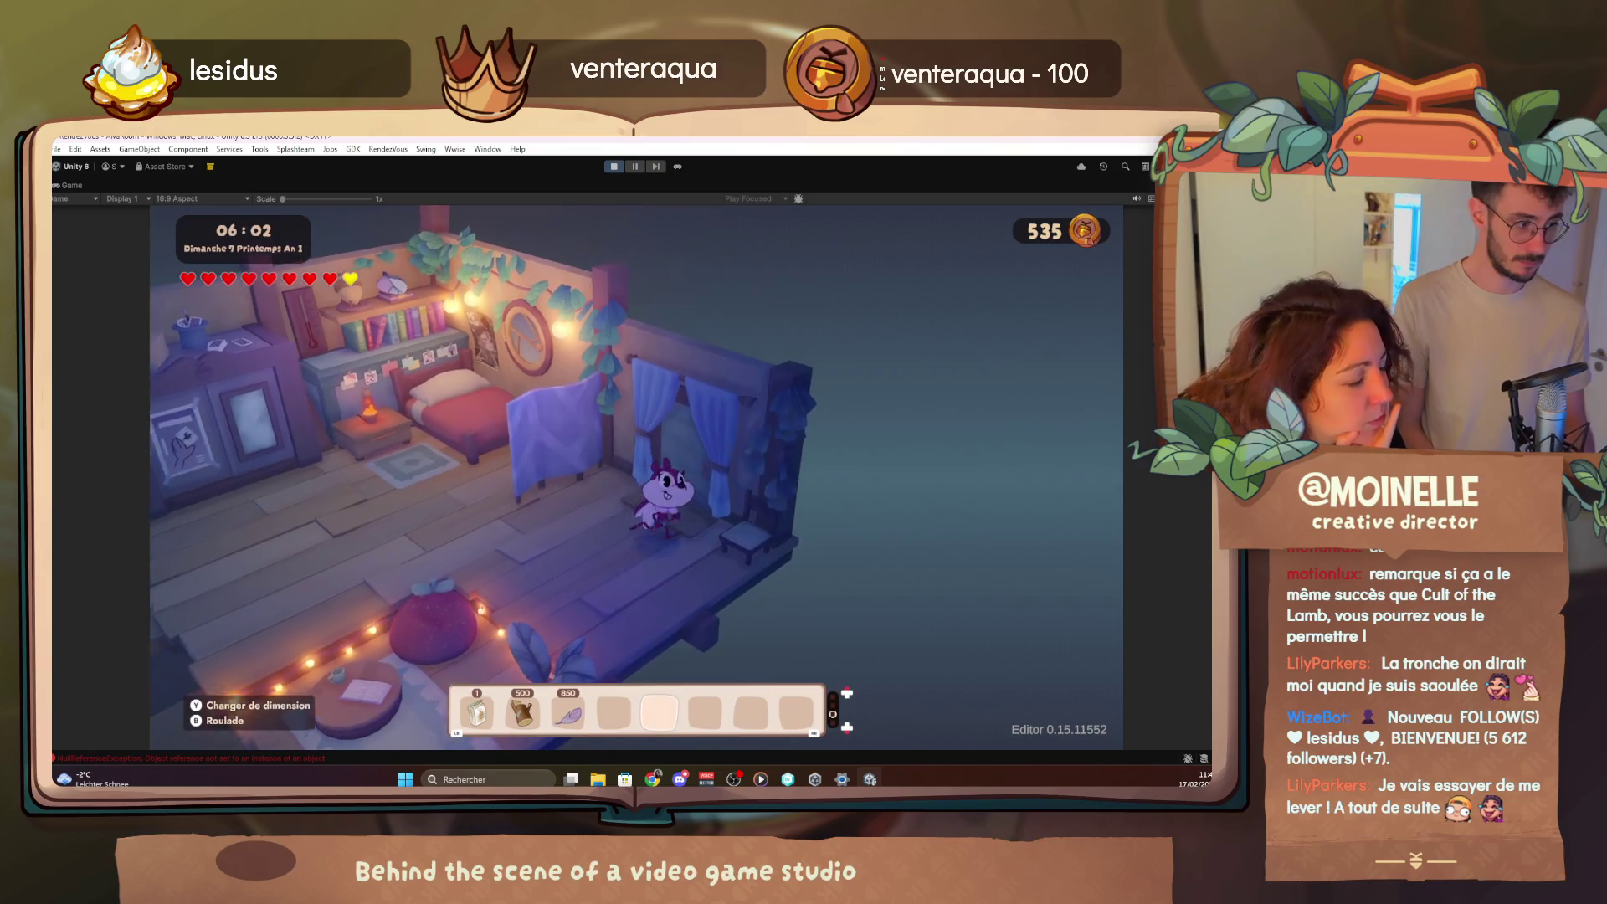
{"action": "key", "text": "e"}
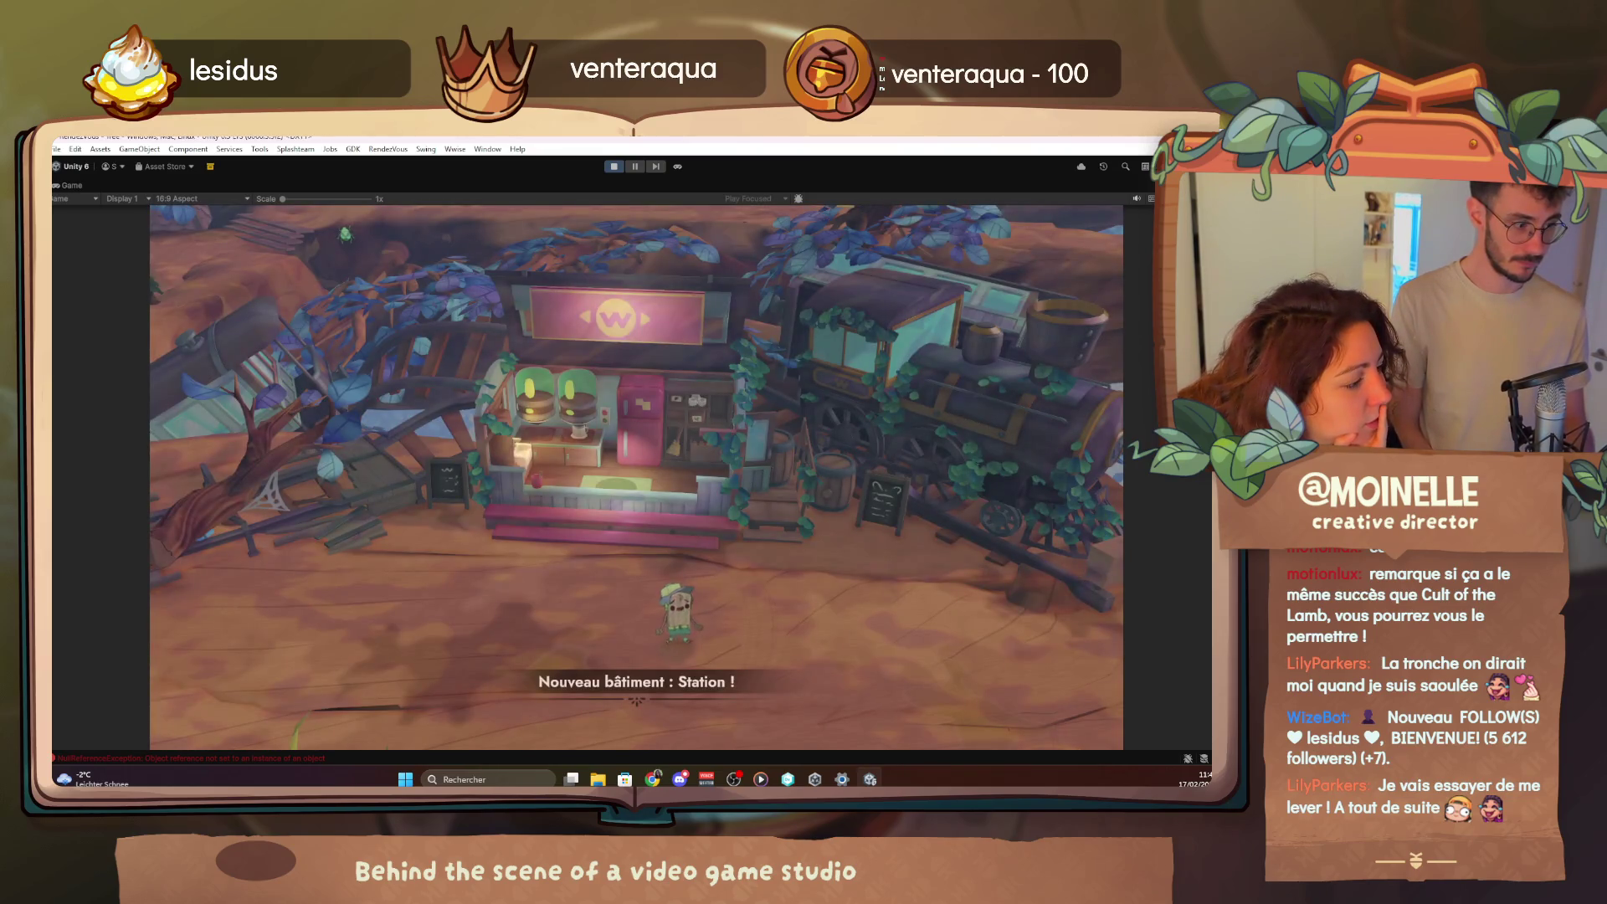
{"action": "key", "text": "Up"}
{"action": "key", "text": "Right"}
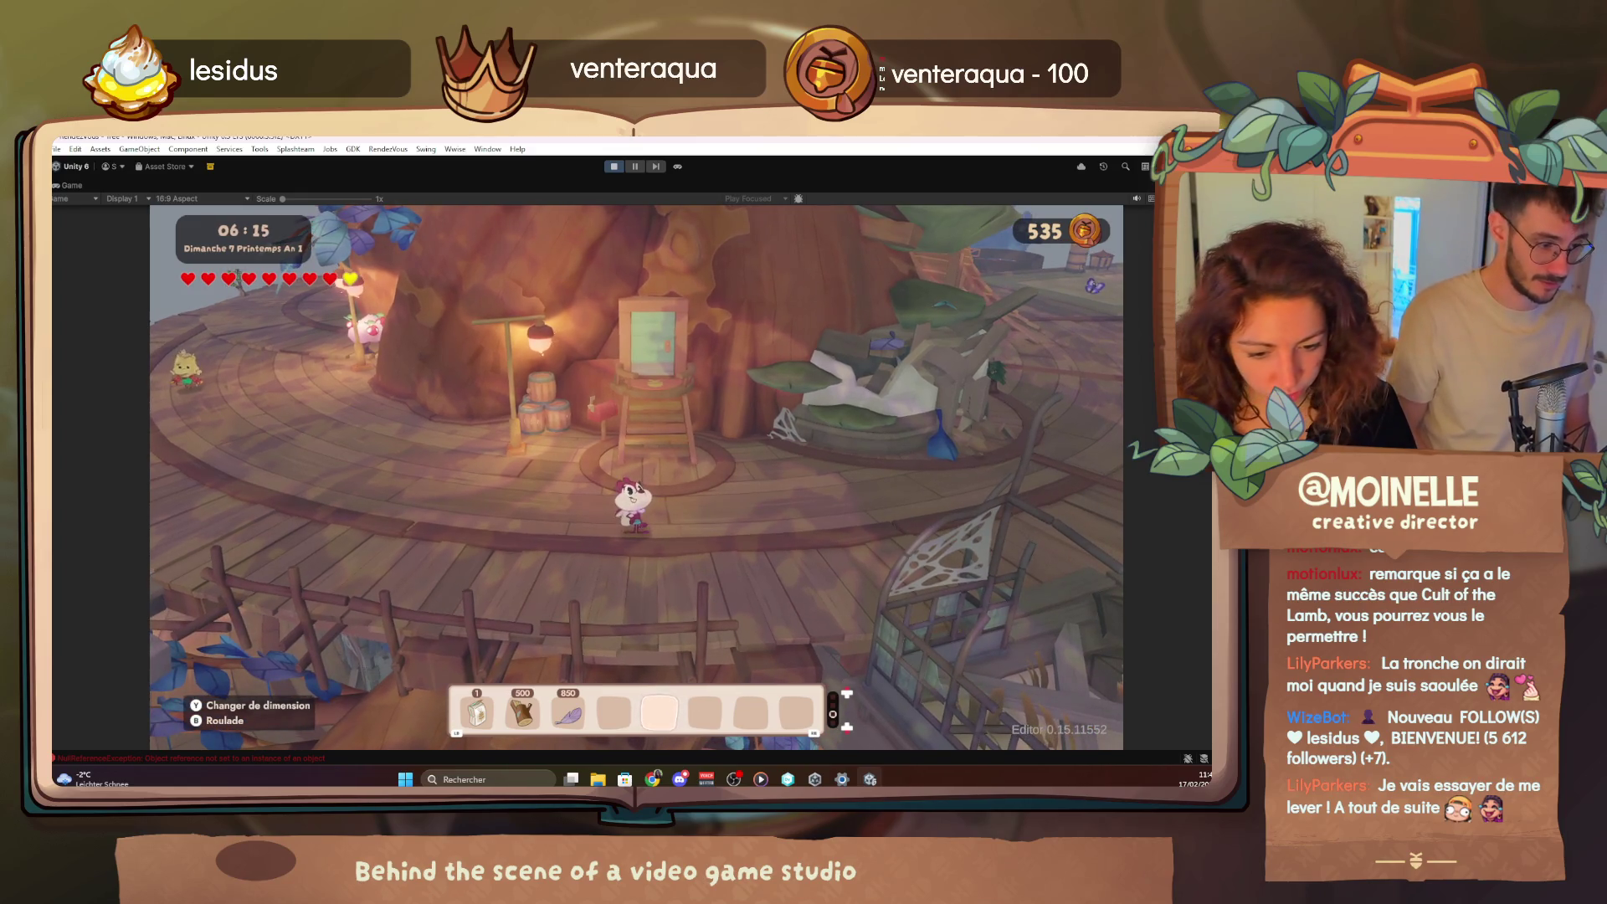
Fly in god mode up through the tree to the columned building's entrance and land there
{"action": "key", "text": "F4"}
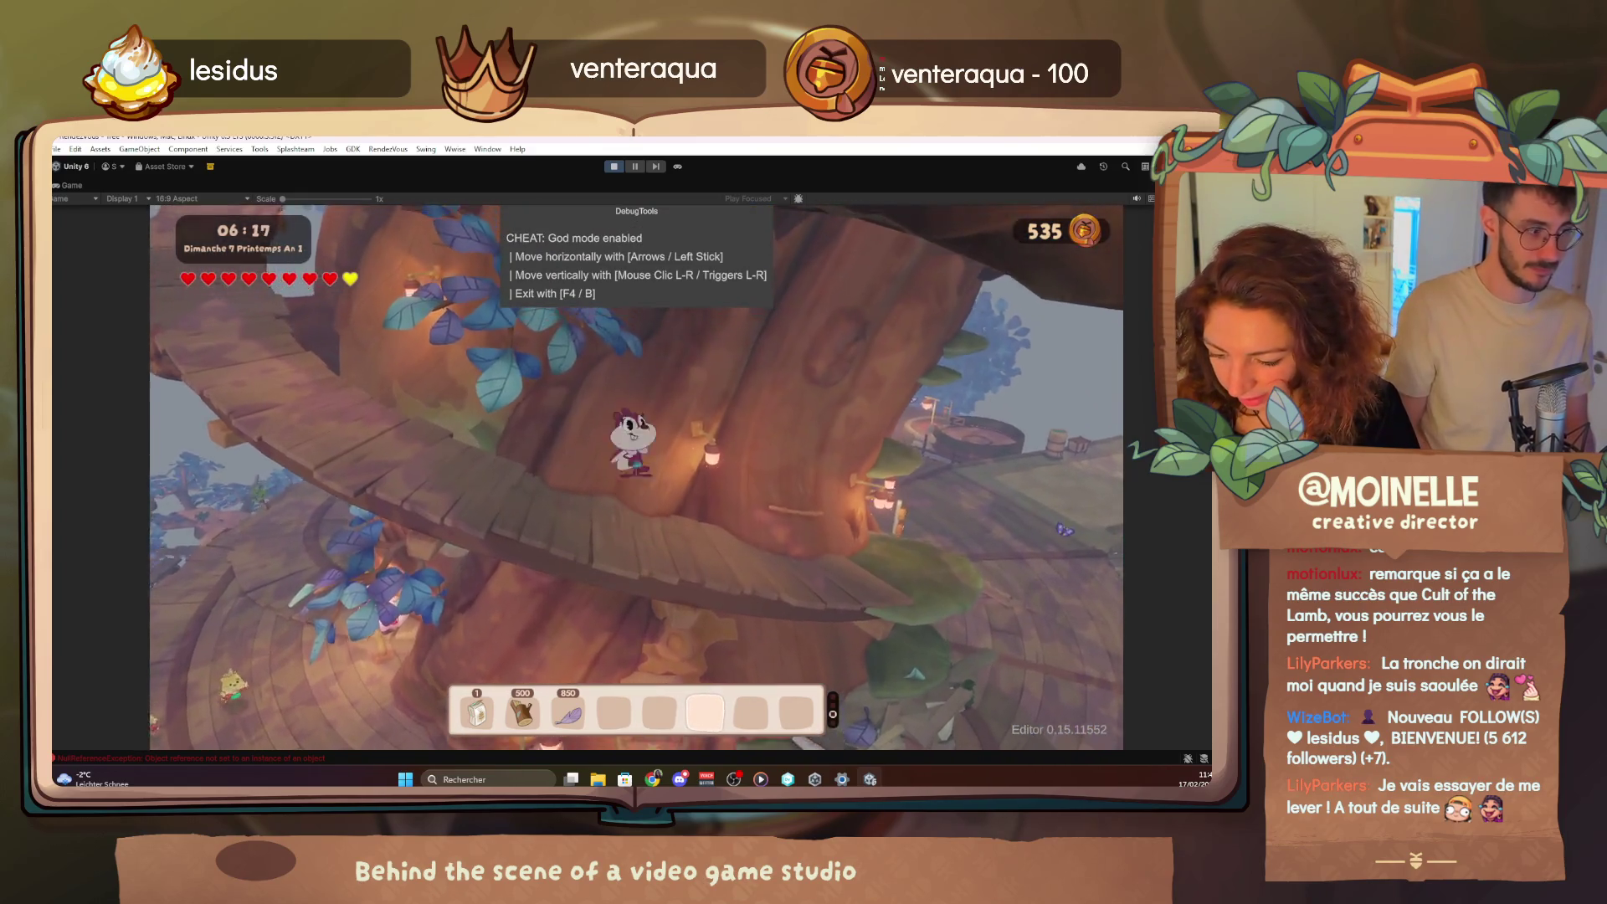
{"action": "key", "text": "Up"}
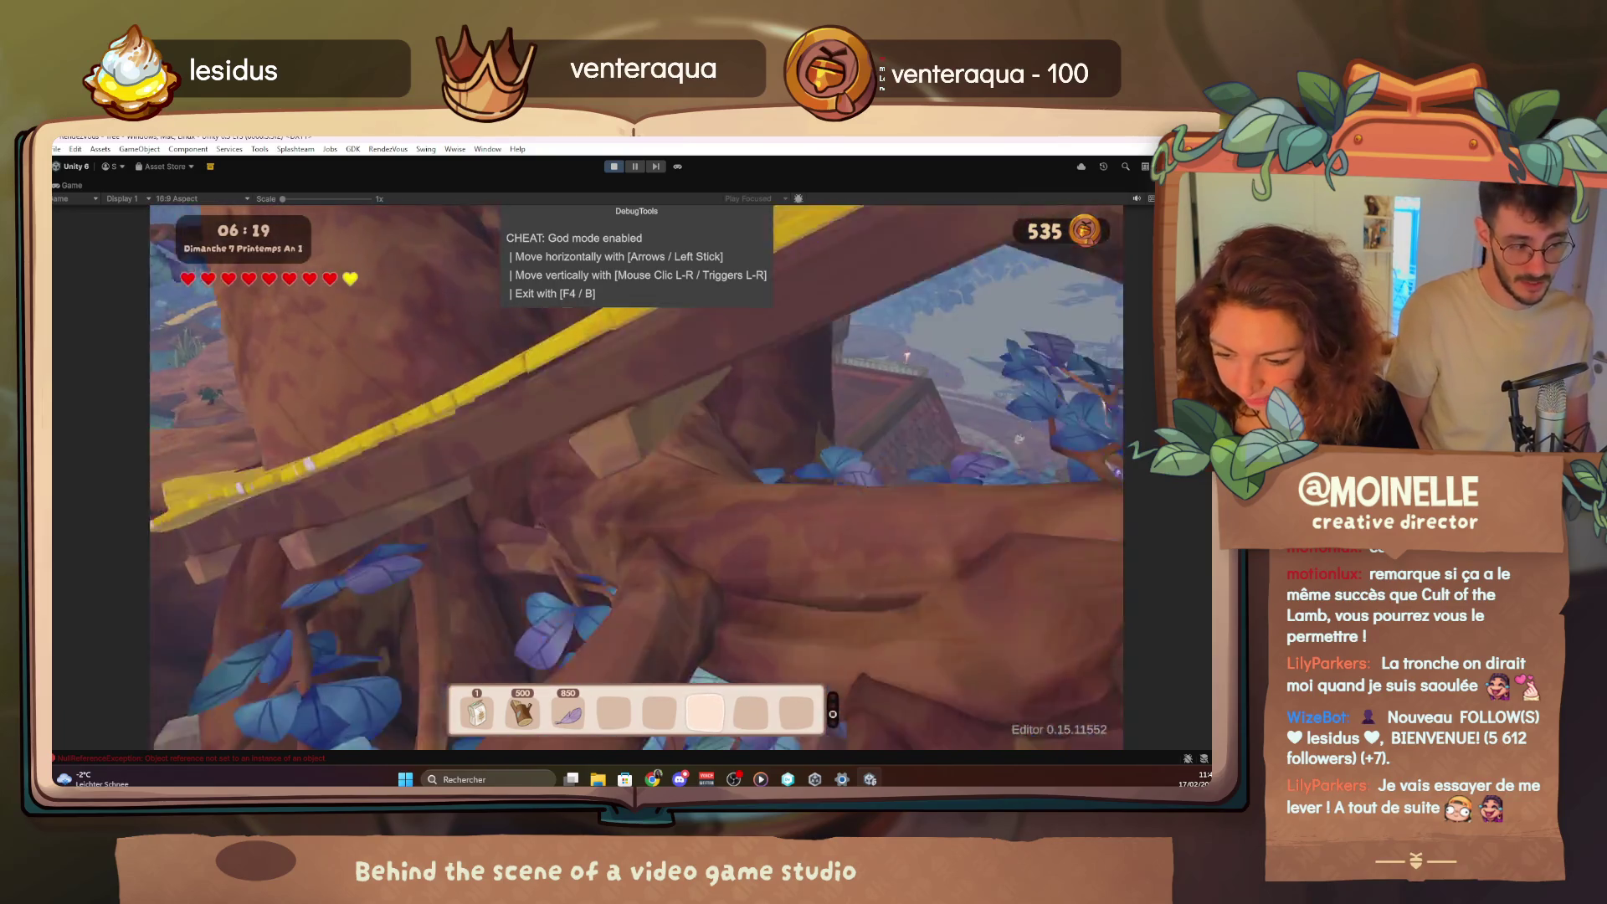
{"action": "key", "text": "Up"}
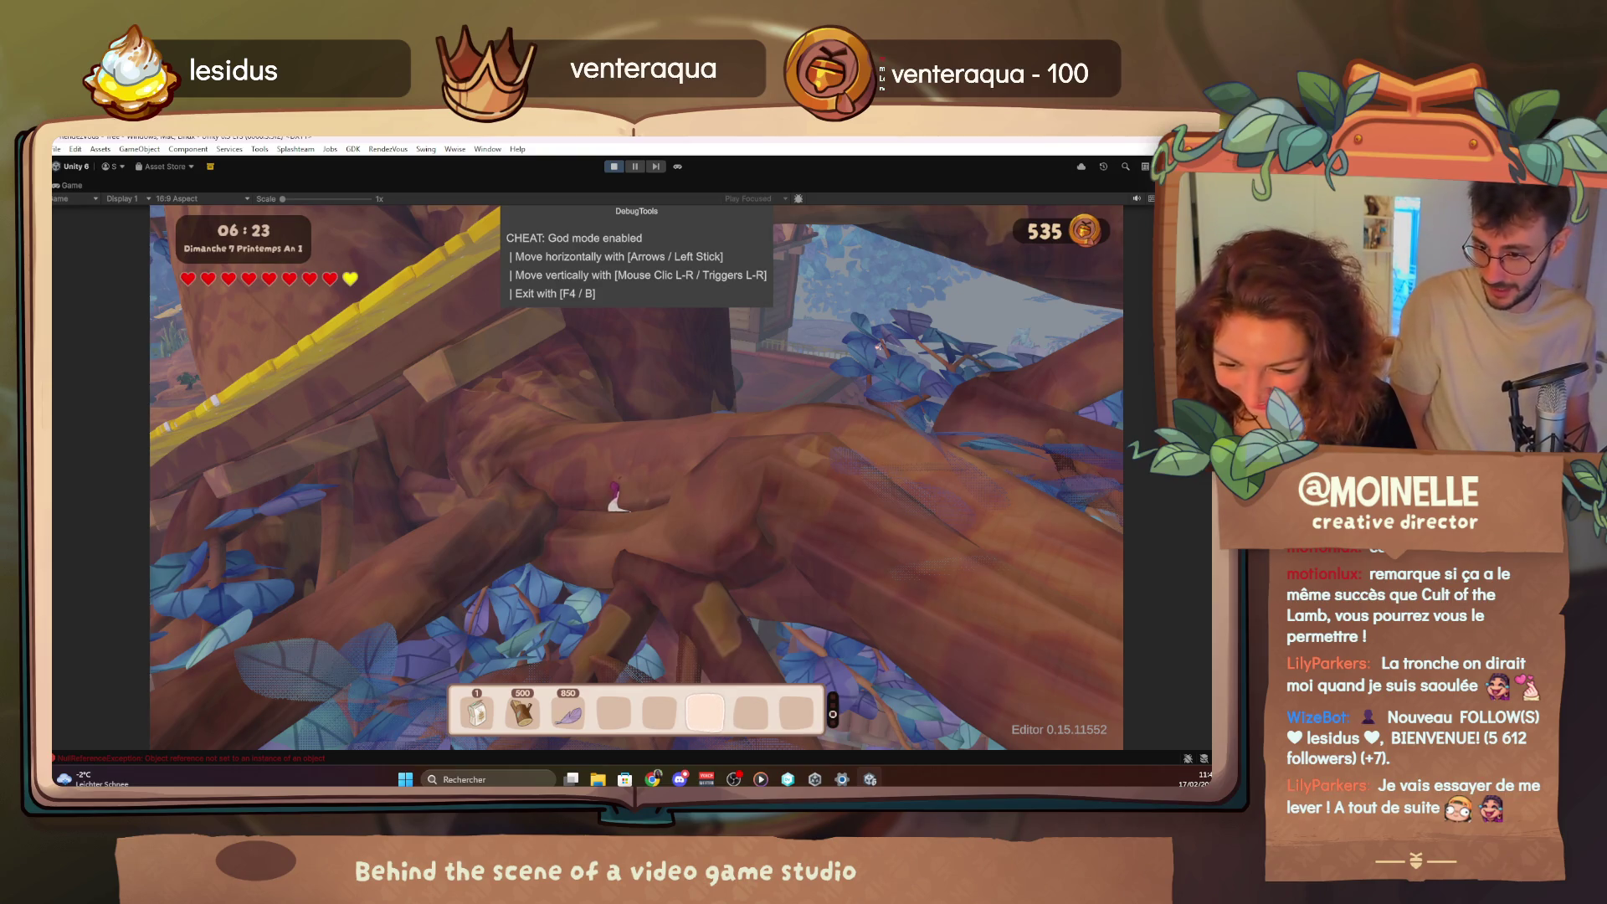
{"action": "key", "text": "Up"}
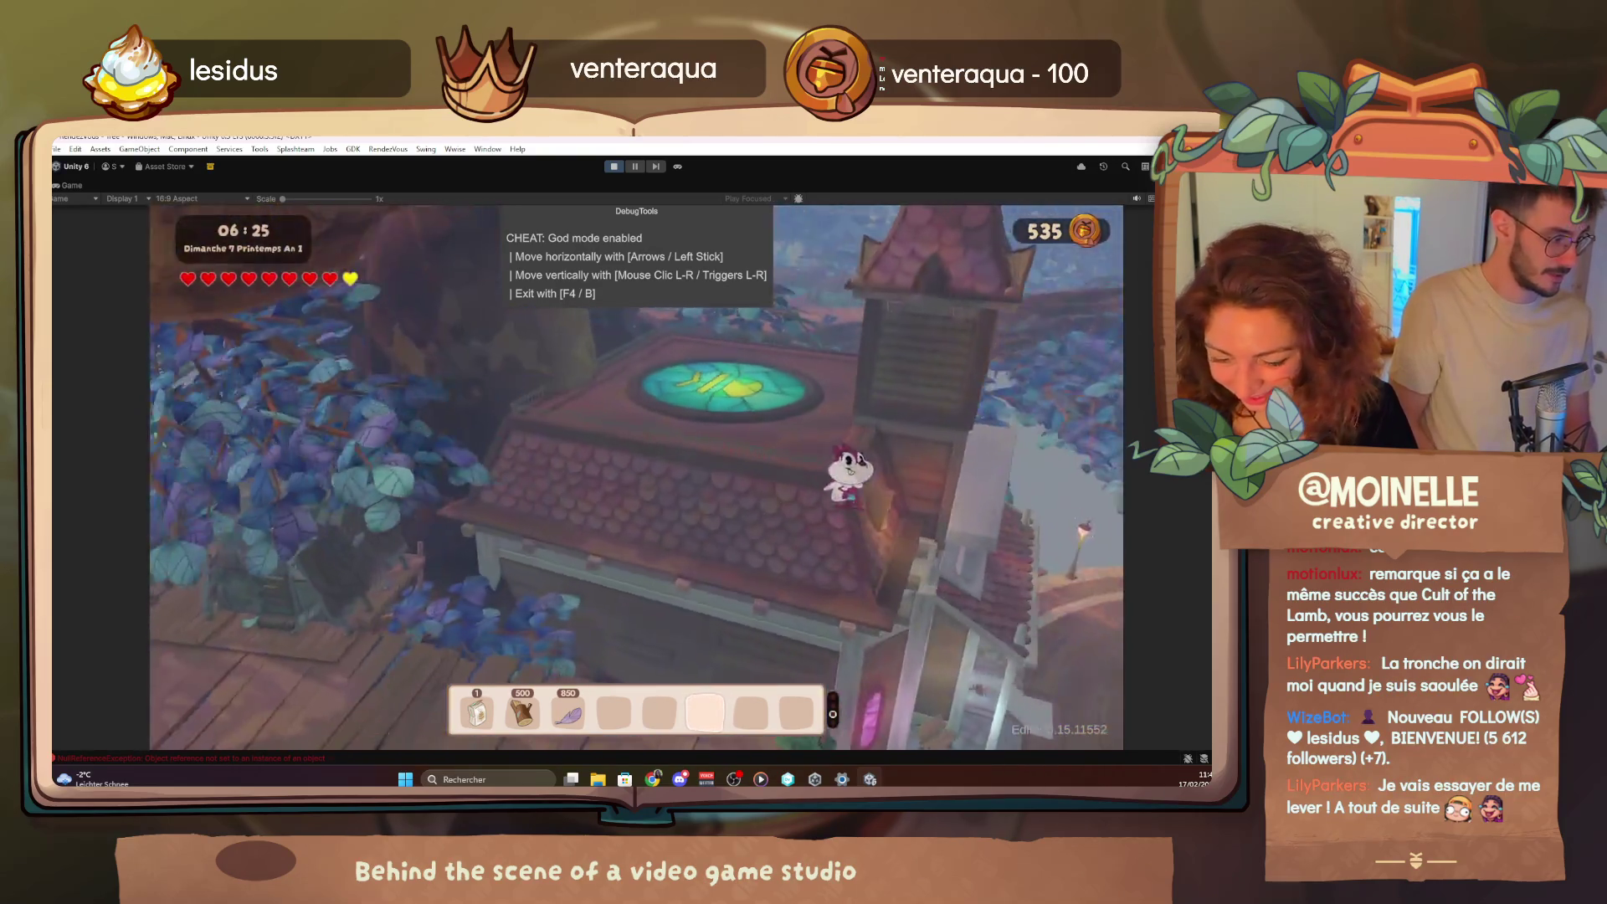
{"action": "key", "text": "F4"}
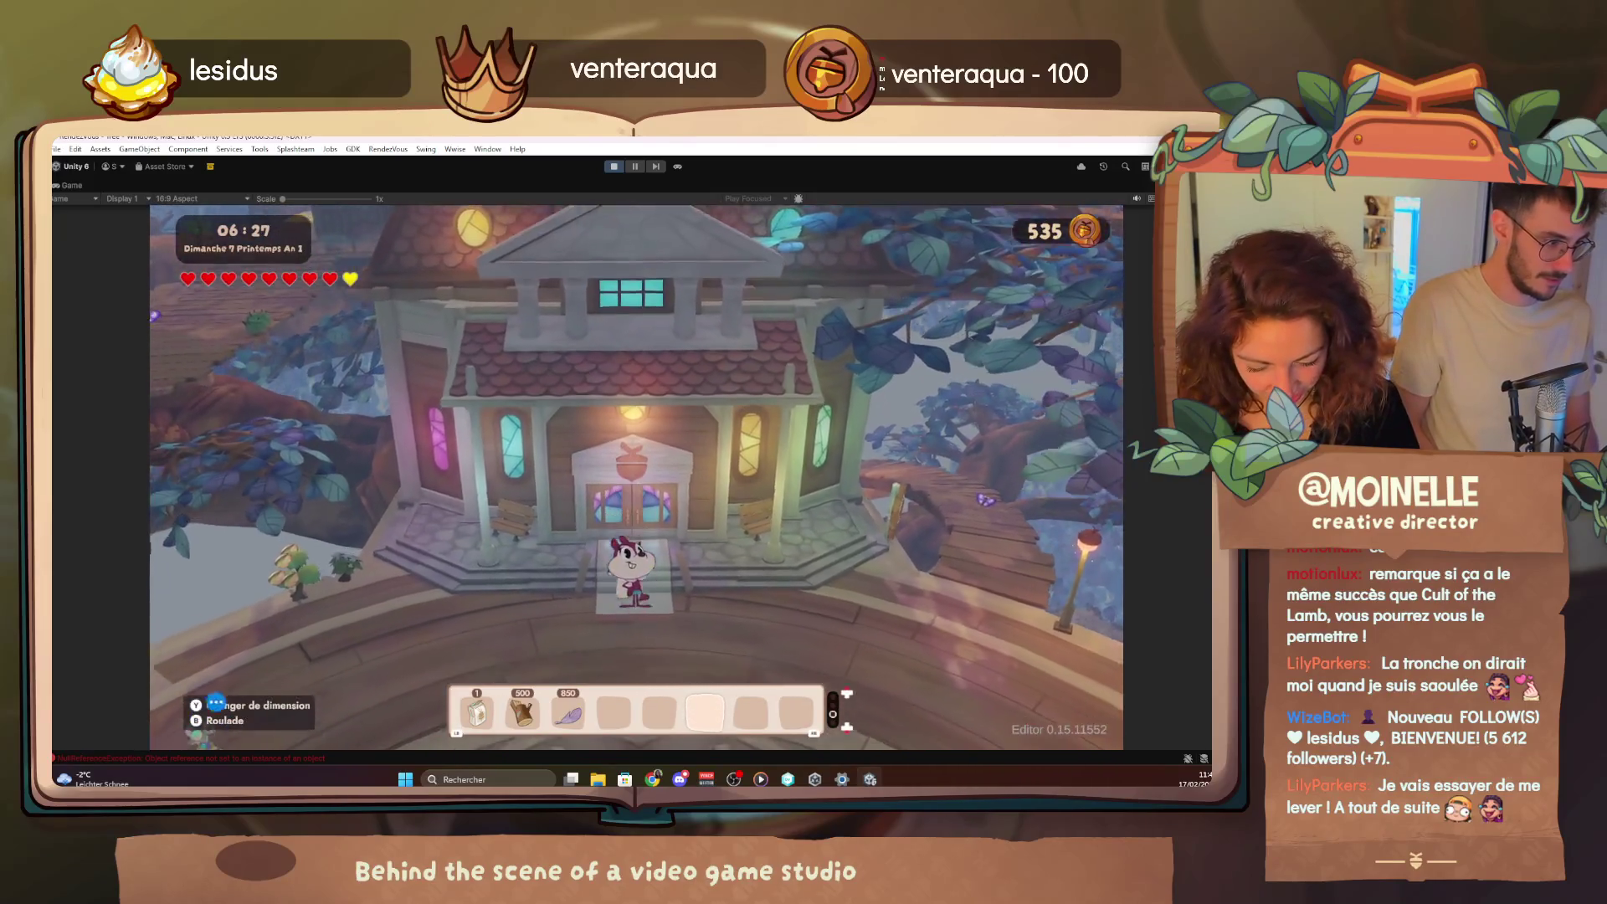